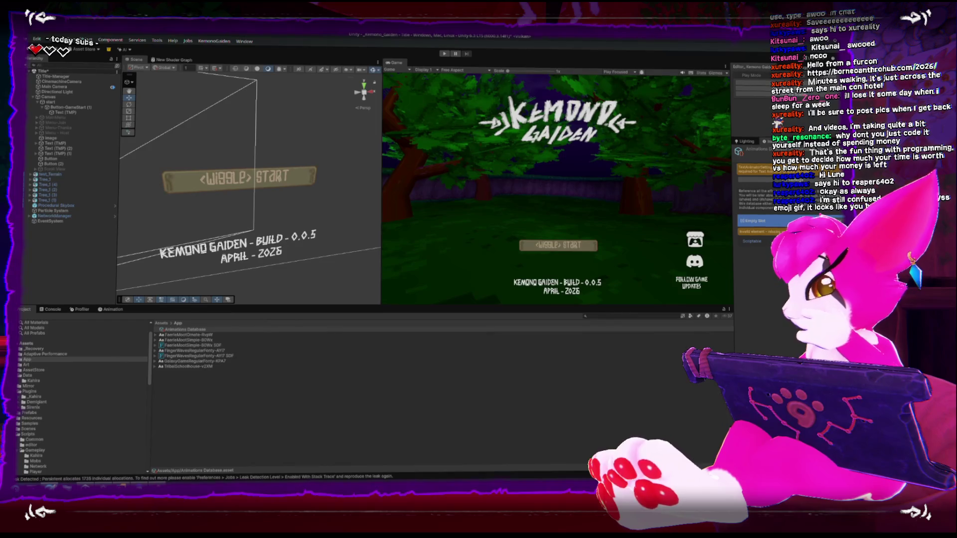
- Create a Global Settings for Text Animator asset in the App folder
right_click(221, 364)
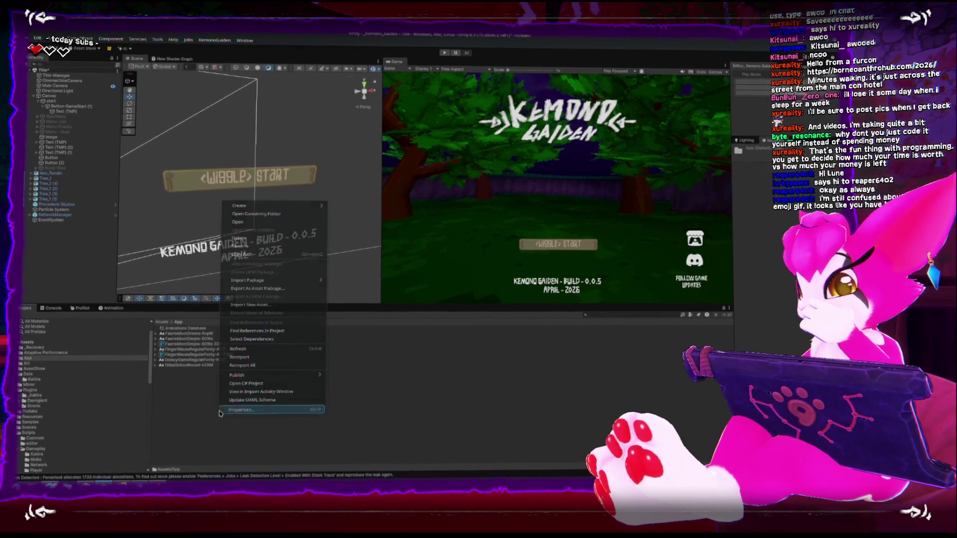
mouse_move(285, 204)
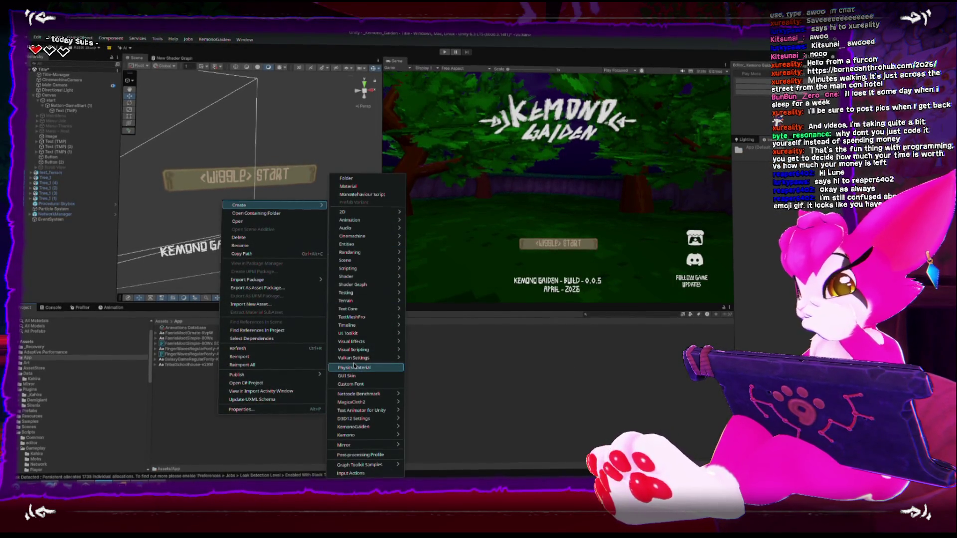
mouse_move(371, 353)
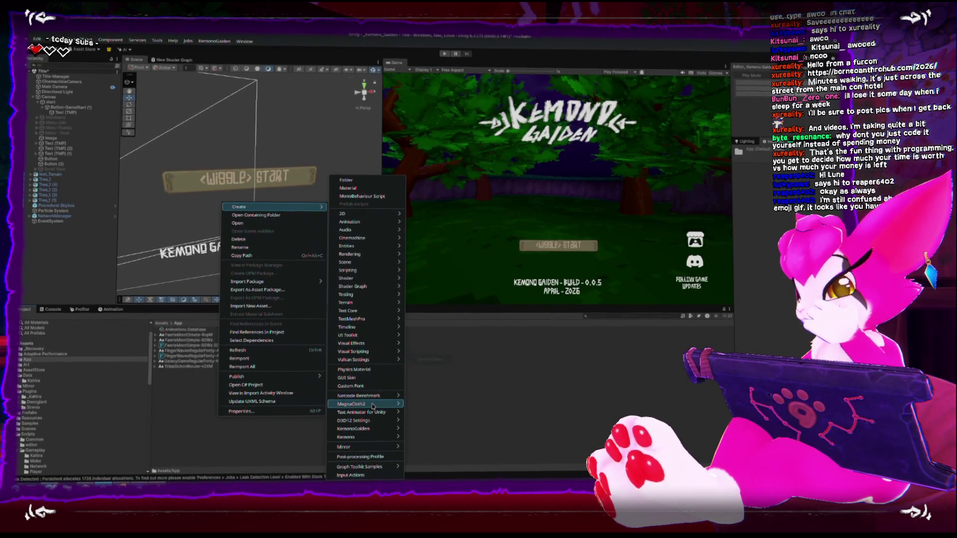
mouse_move(371, 406)
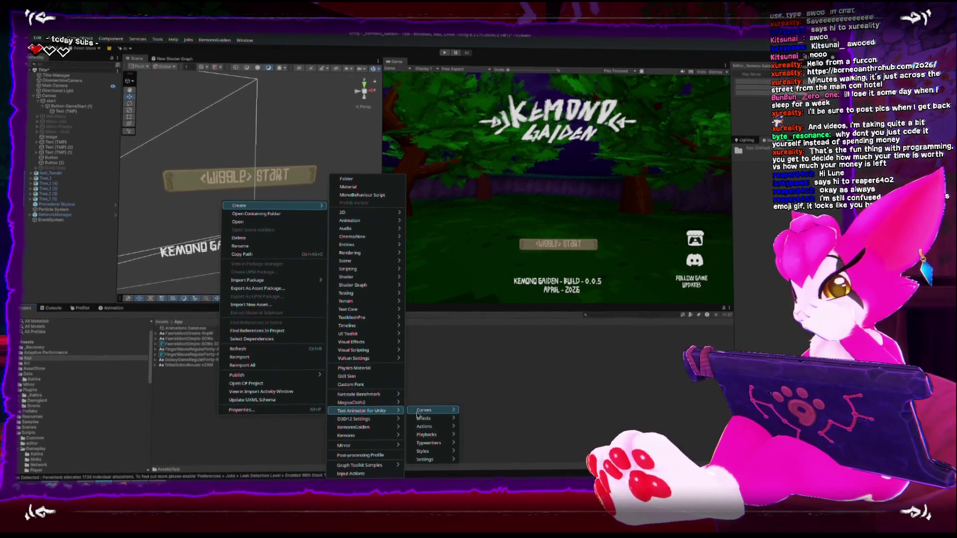
mouse_move(429, 419)
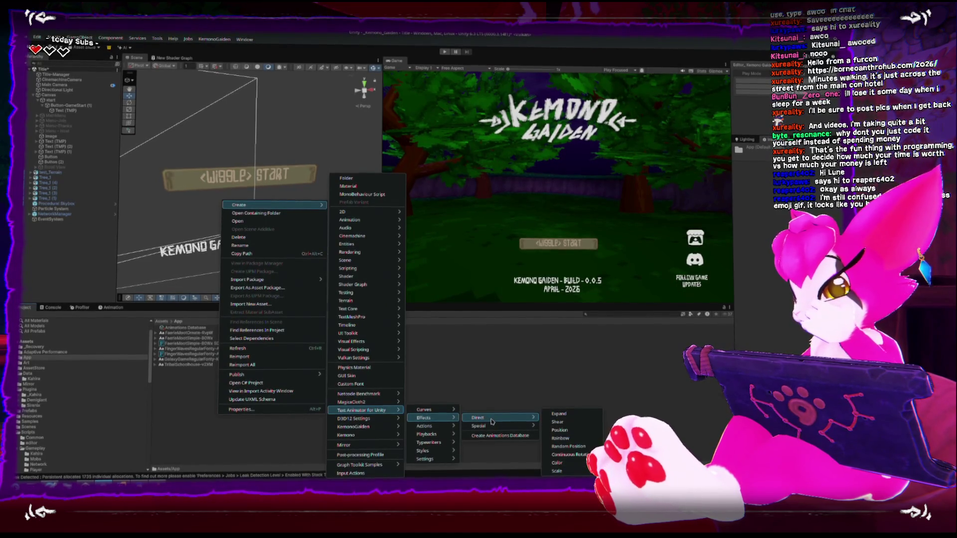
mouse_move(494, 431)
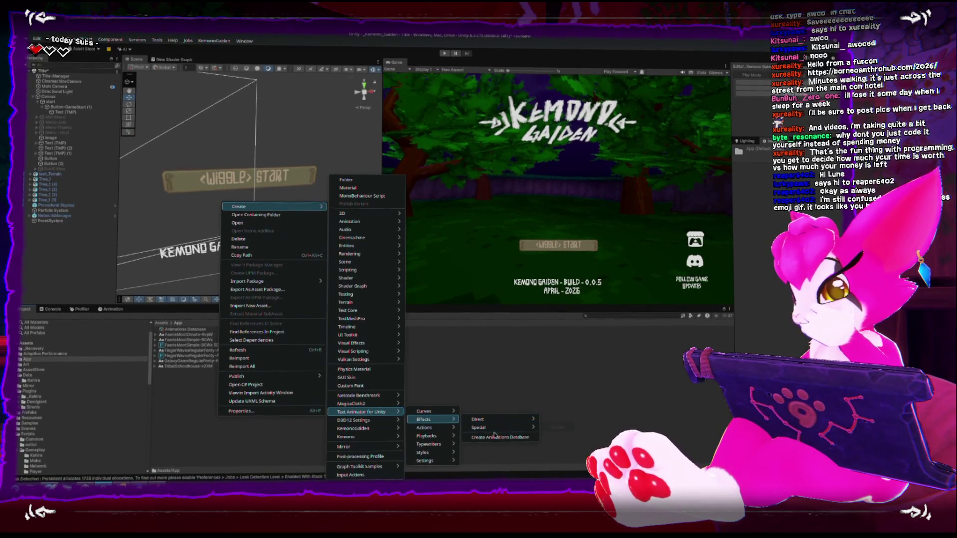
mouse_move(433, 461)
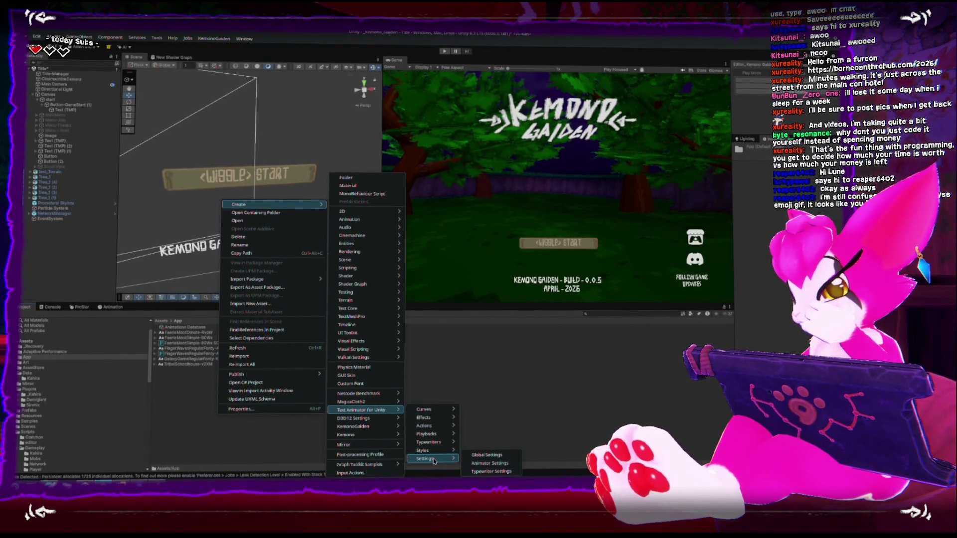
click(492, 457)
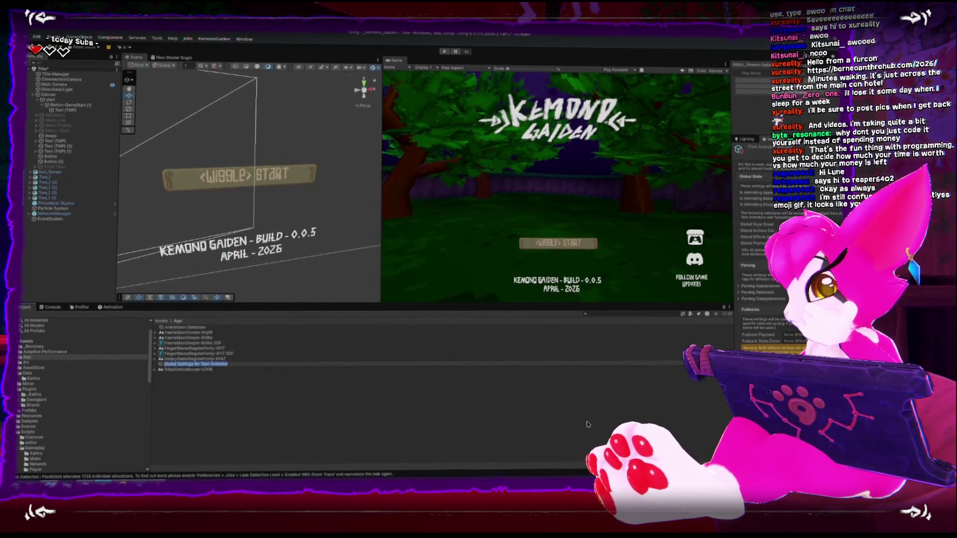
- Expand and collapse the Parsing Appearances, Behaviors and Disappearances foldouts in the Inspector
click(739, 287)
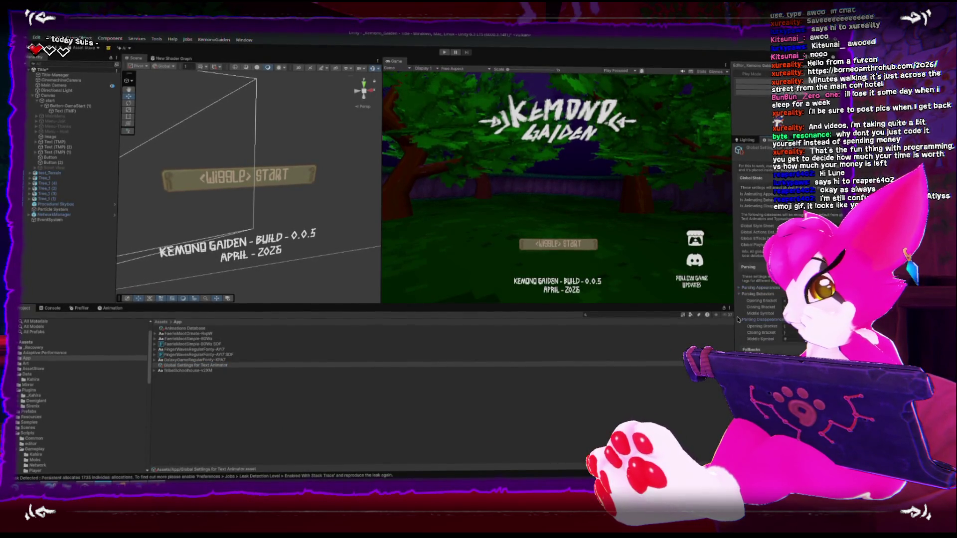
click(739, 319)
click(739, 293)
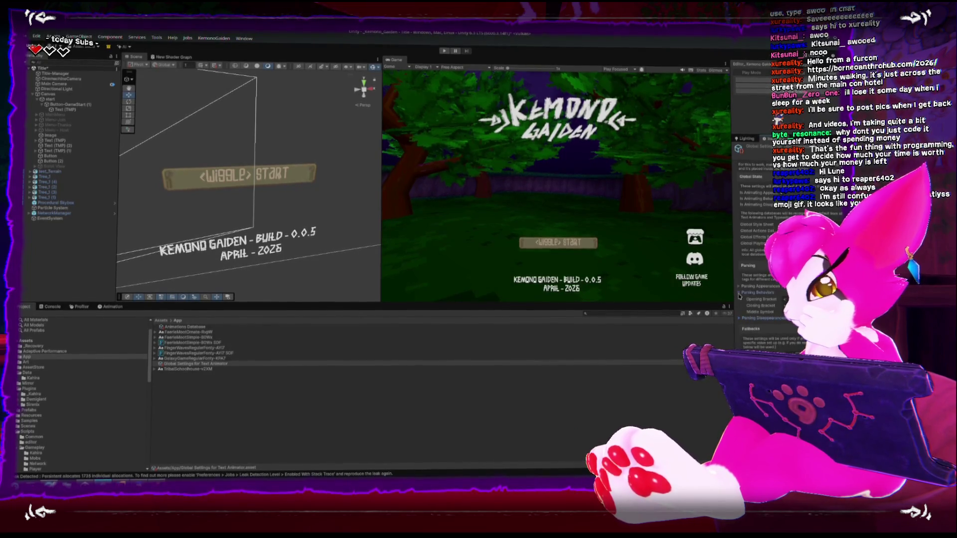
- Deselect the new asset, return to the Assets root and select the START button text
click(235, 391)
click(26, 341)
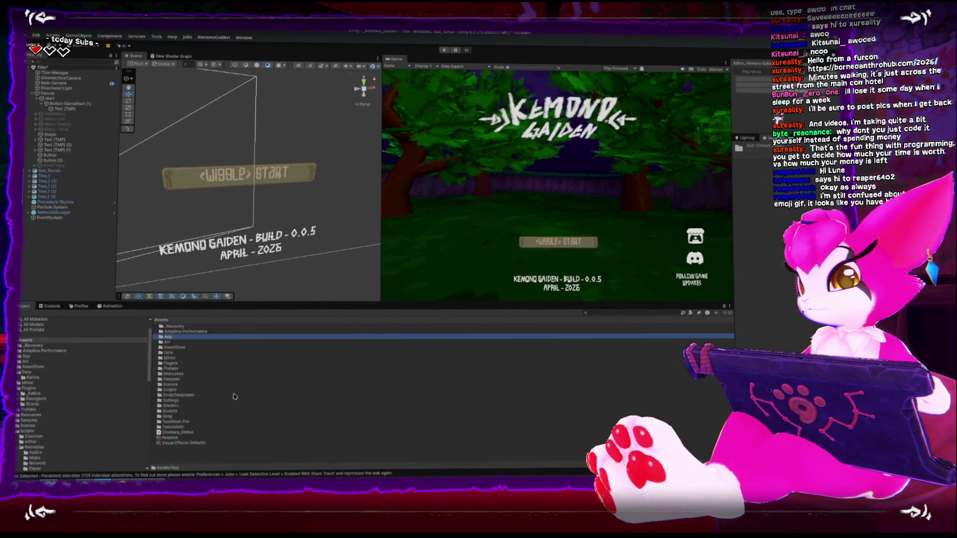
click(272, 176)
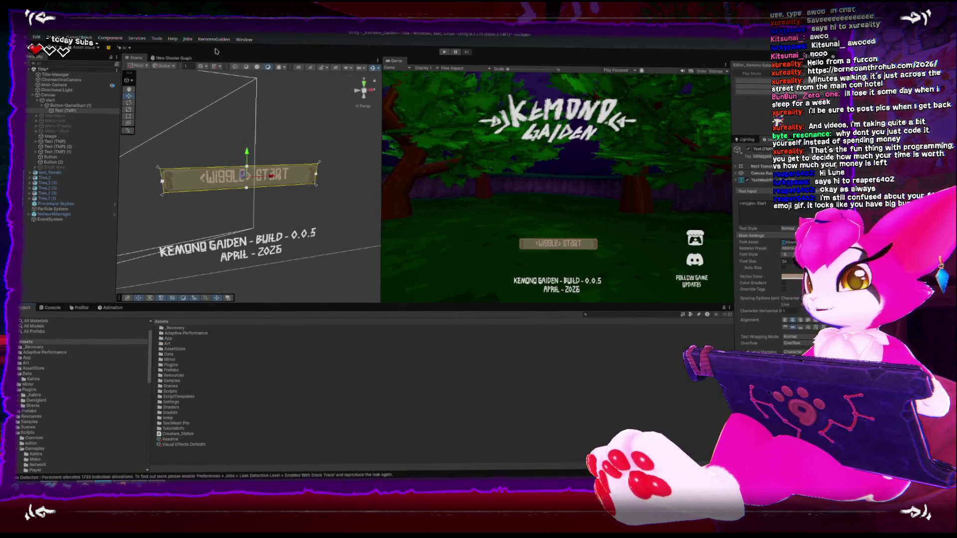
- Run Tools > Febucci > TextAnimator > Utils > Select Settings SO and accept auto-creating the settings
mouse_move(244, 37)
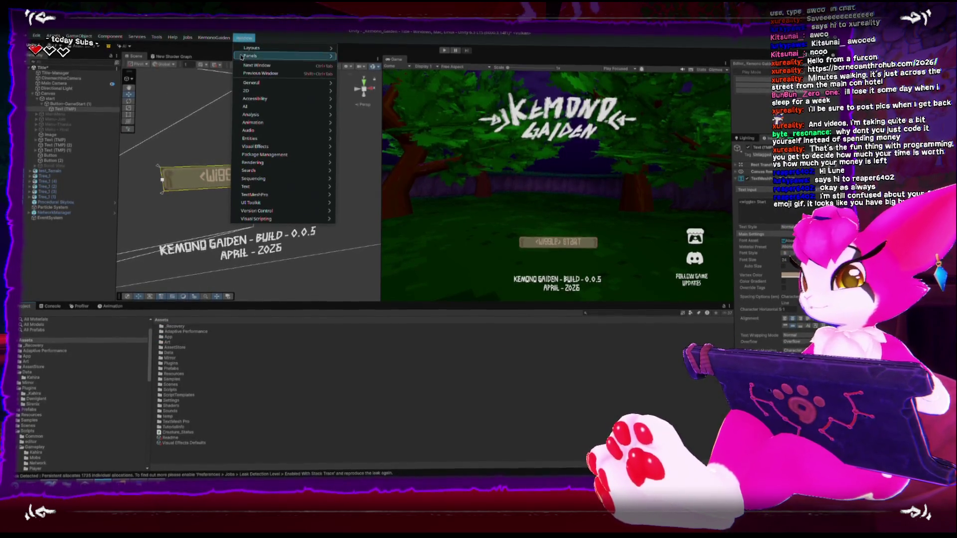
mouse_move(269, 188)
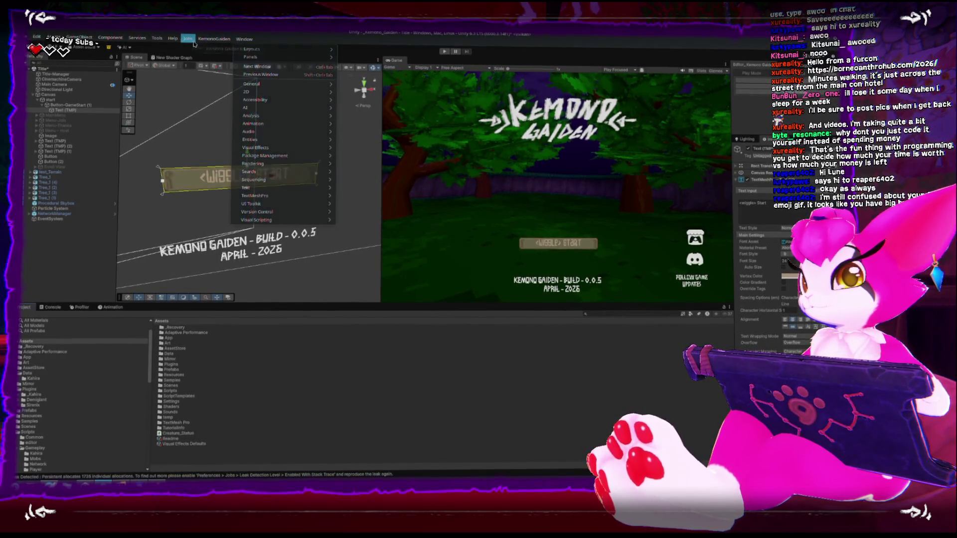
mouse_move(157, 38)
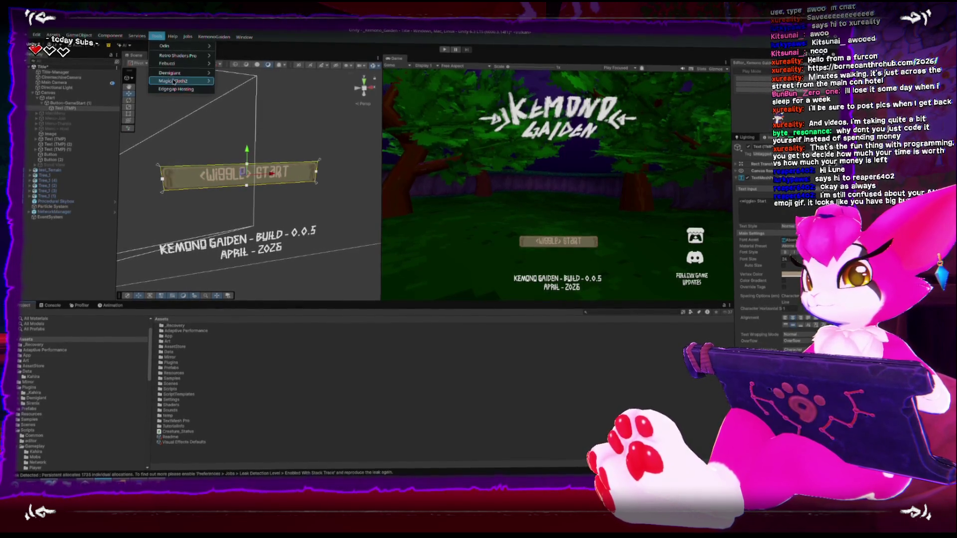
mouse_move(176, 64)
mouse_move(258, 64)
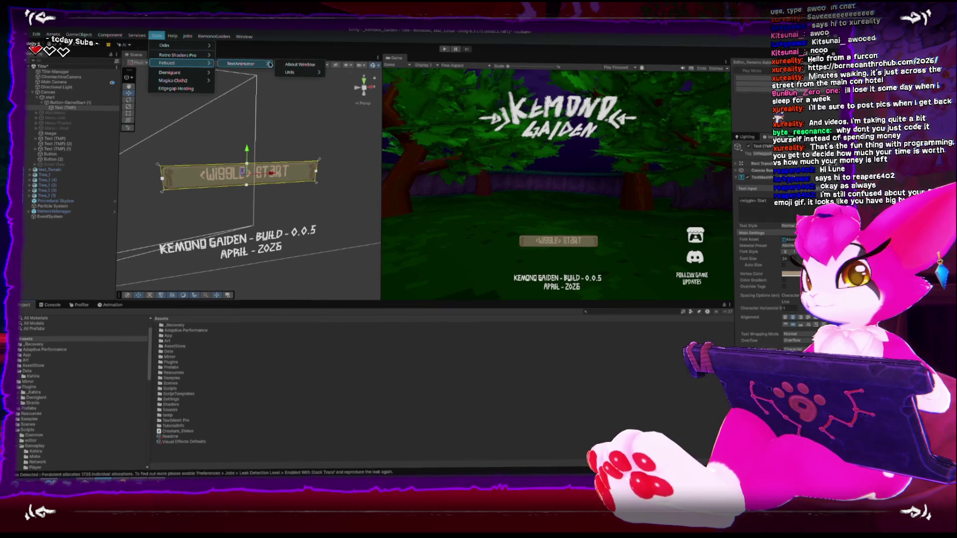
mouse_move(292, 73)
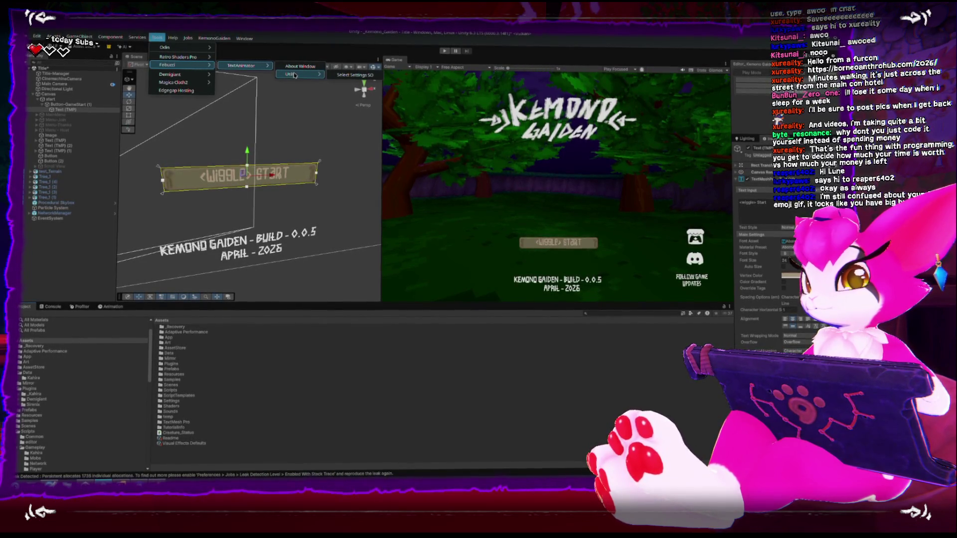
click(353, 75)
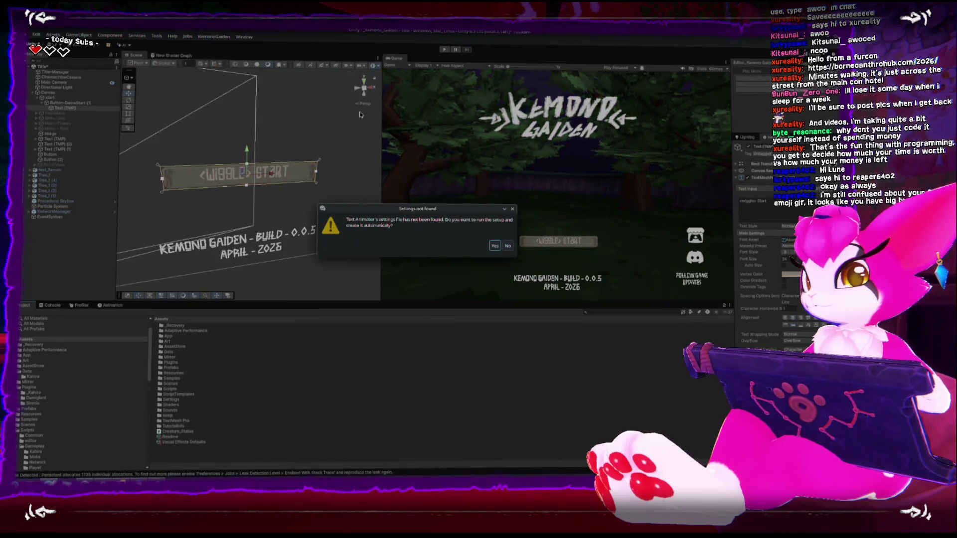
click(495, 246)
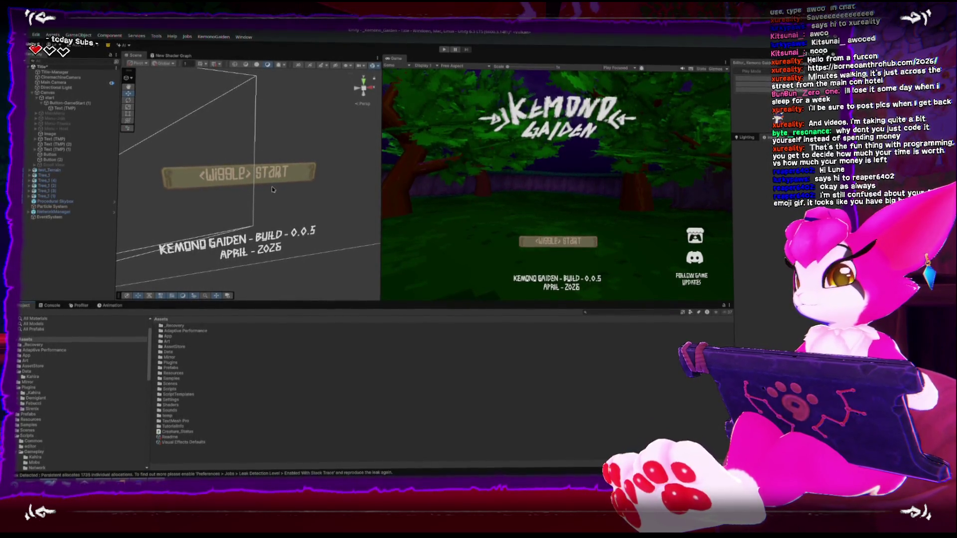
- Select the START button's Text (TMP) and collapse TextMeshPro to reveal the Text Animator component
click(499, 248)
click(254, 180)
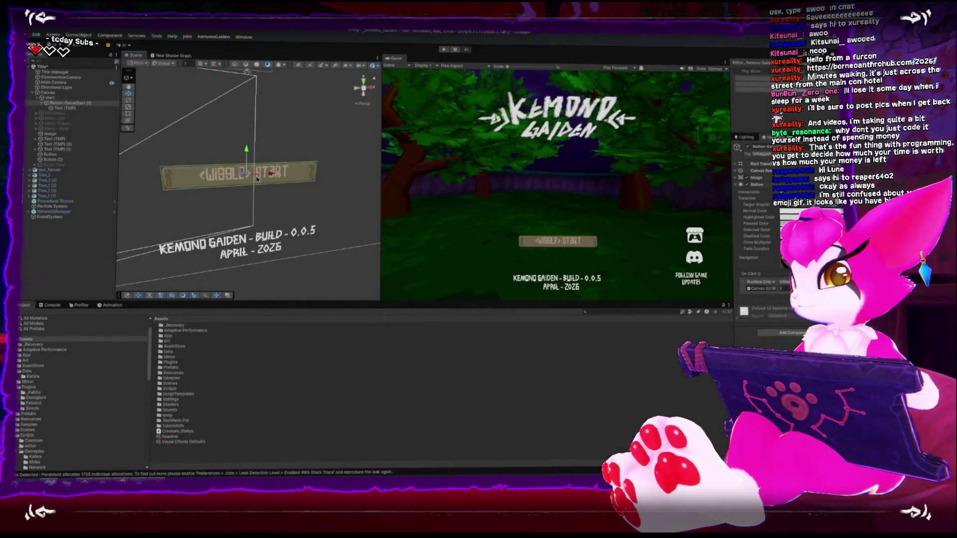
click(280, 176)
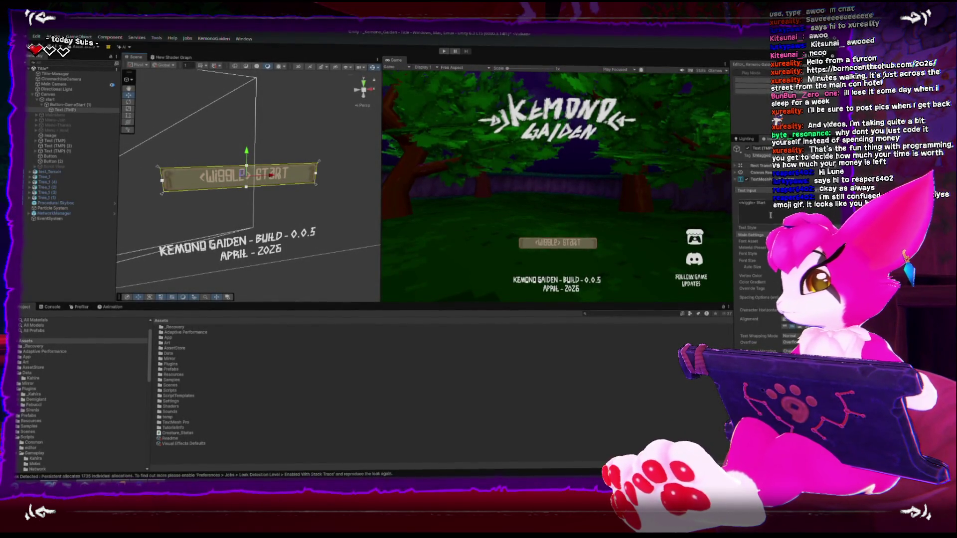
click(737, 179)
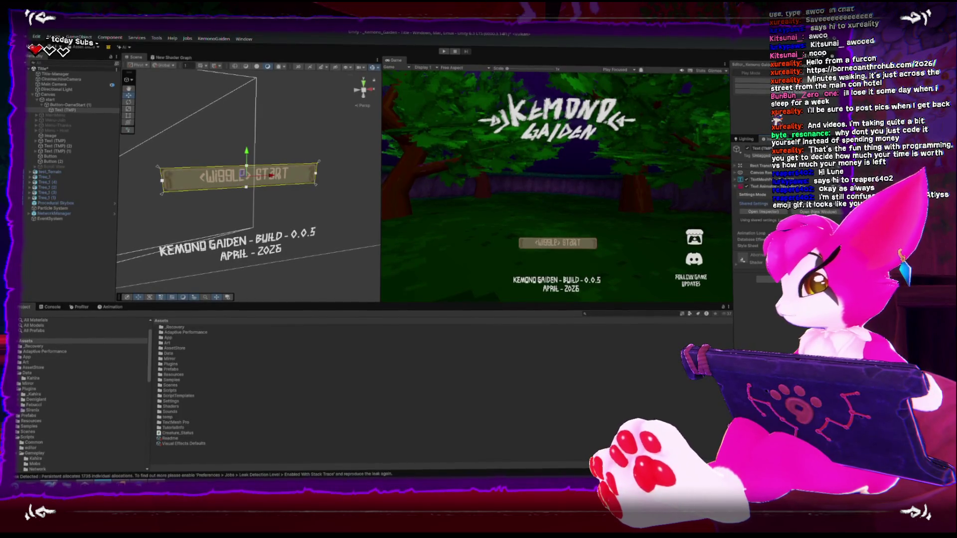
- Restore the START text's normal reading order and switch to the Text Animator website
scroll(300, 230, up, 5)
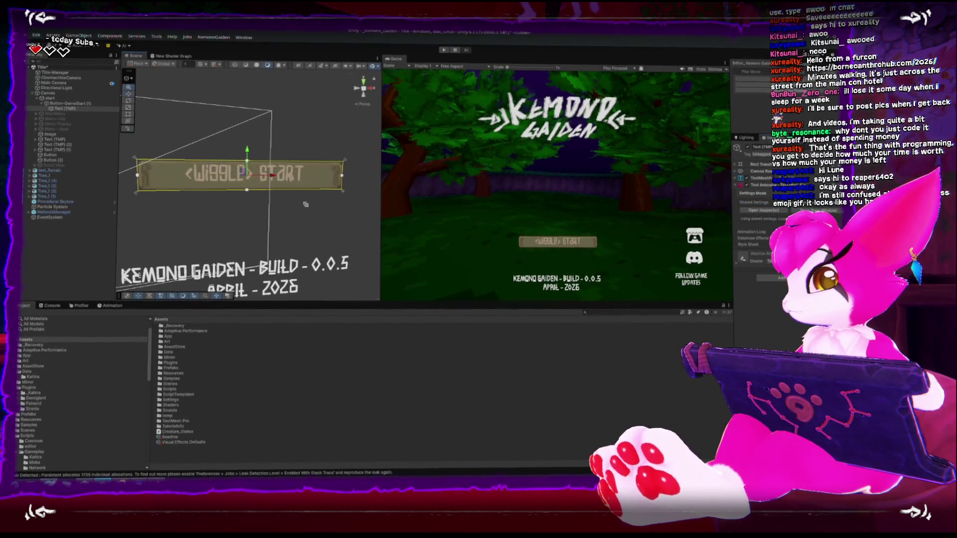
scroll(352, 242, up, 1)
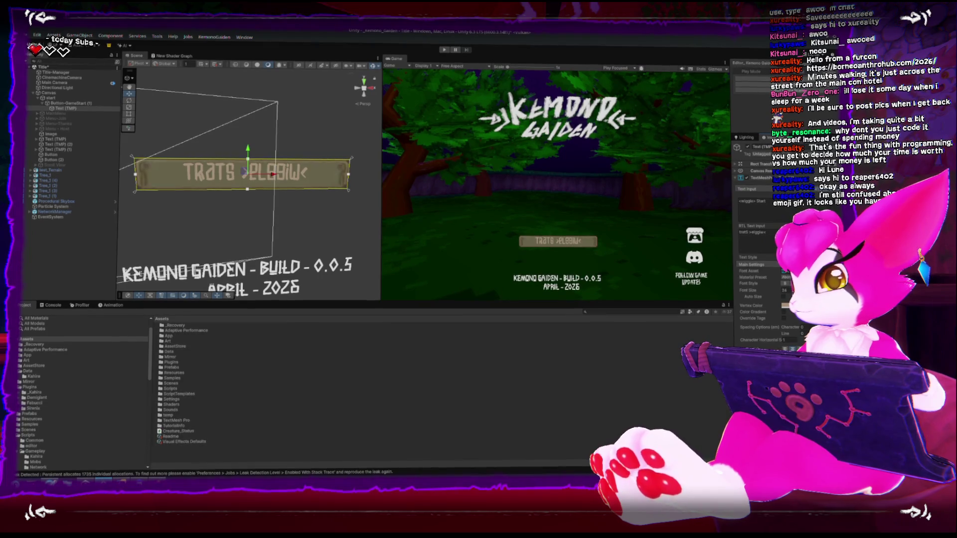
click(778, 189)
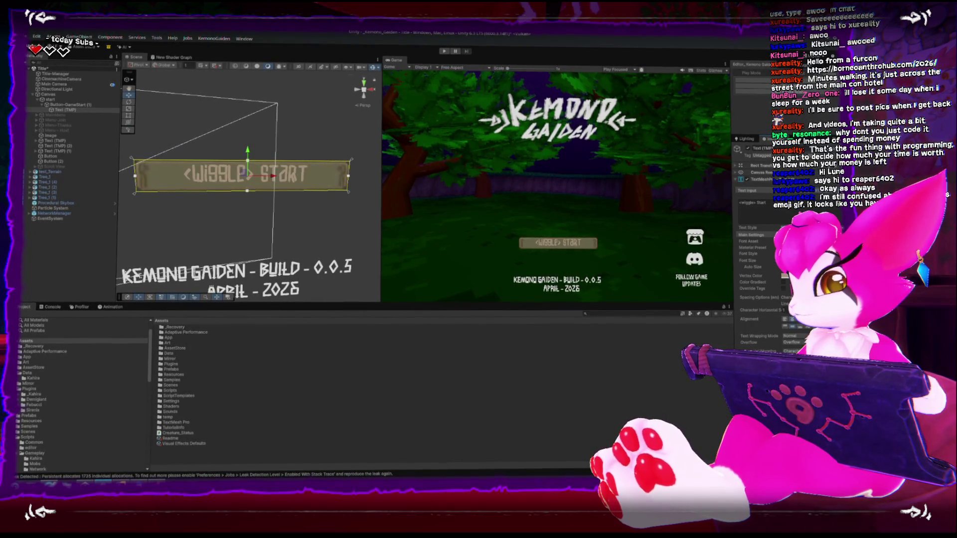
scroll(760, 287, down, 1)
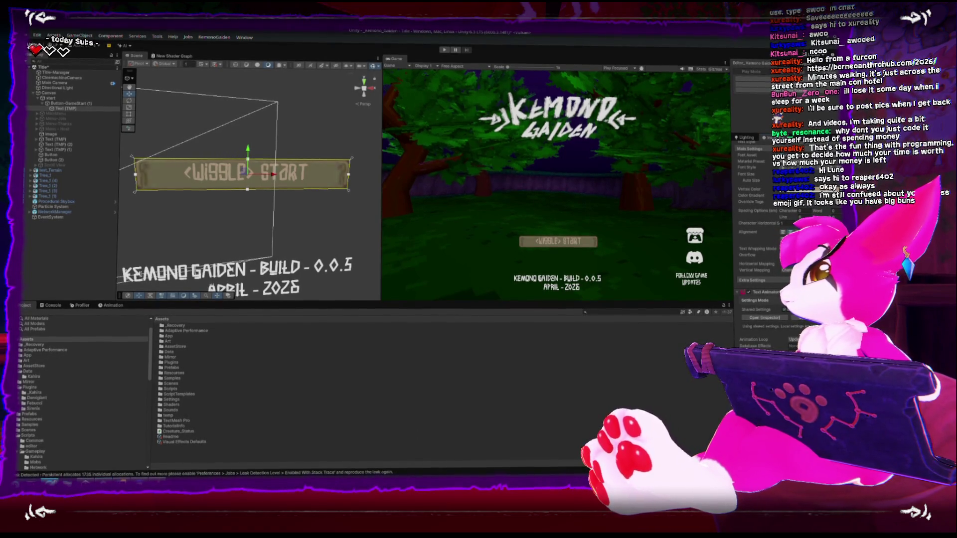
key(alt+Tab)
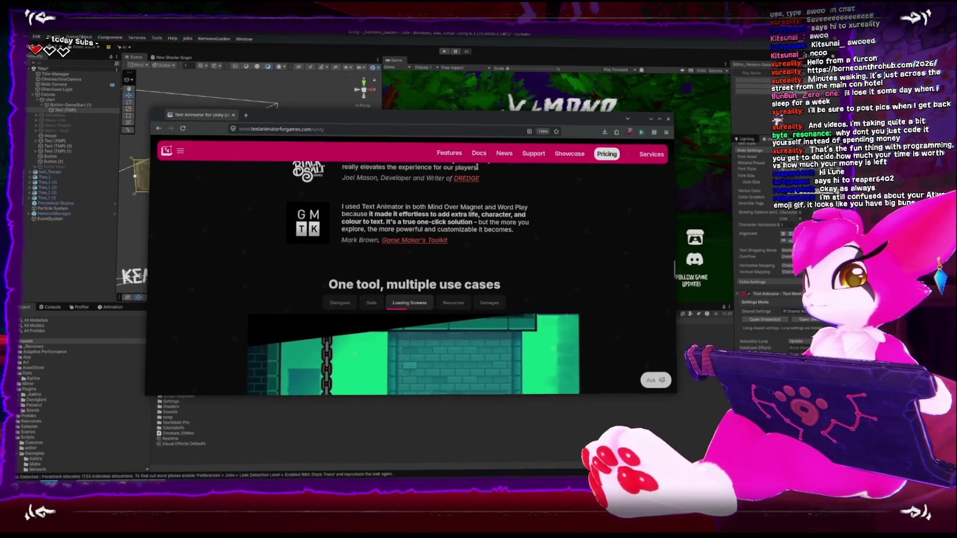
- Read the docs' Install and Quick Start page down to Import the Databases, then return to Unity
click(479, 153)
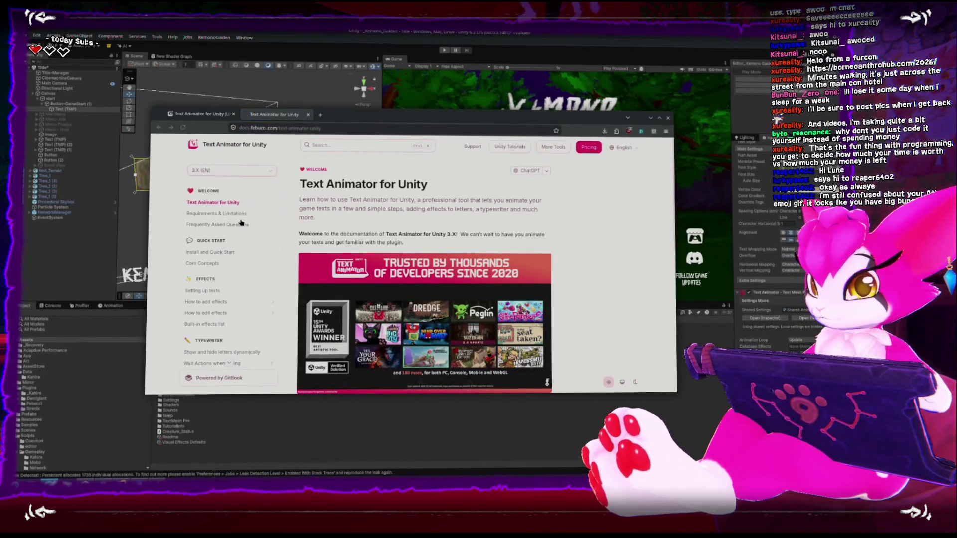
click(228, 252)
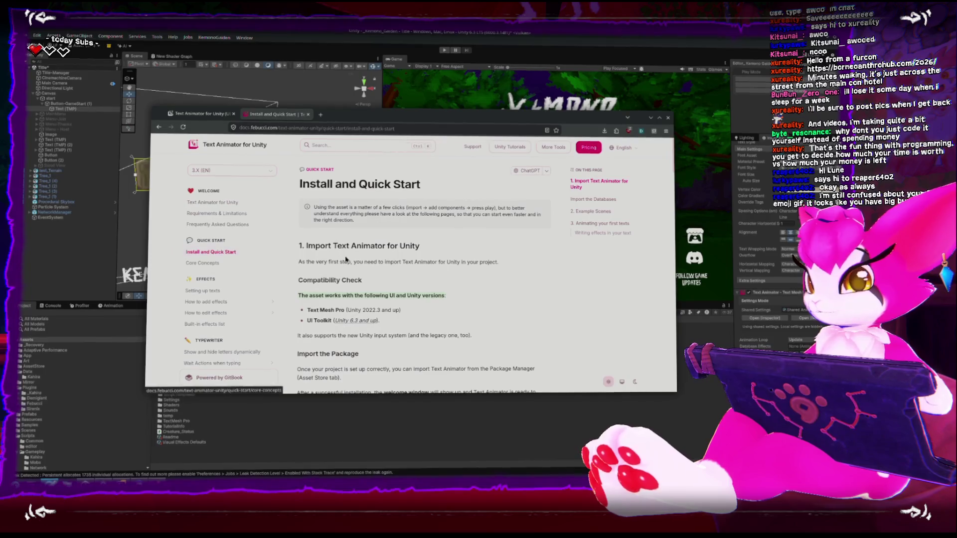
scroll(342, 259, down, 2)
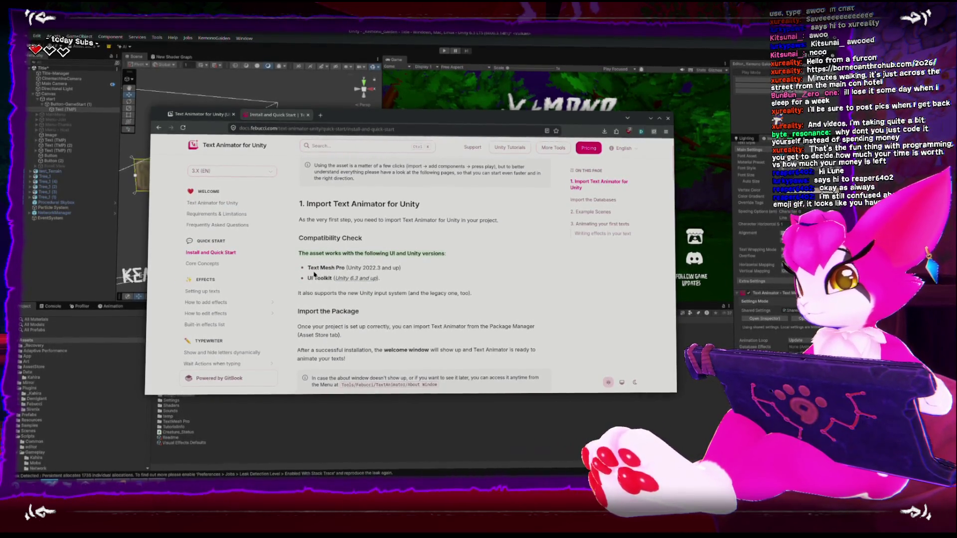
scroll(305, 286, down, 3)
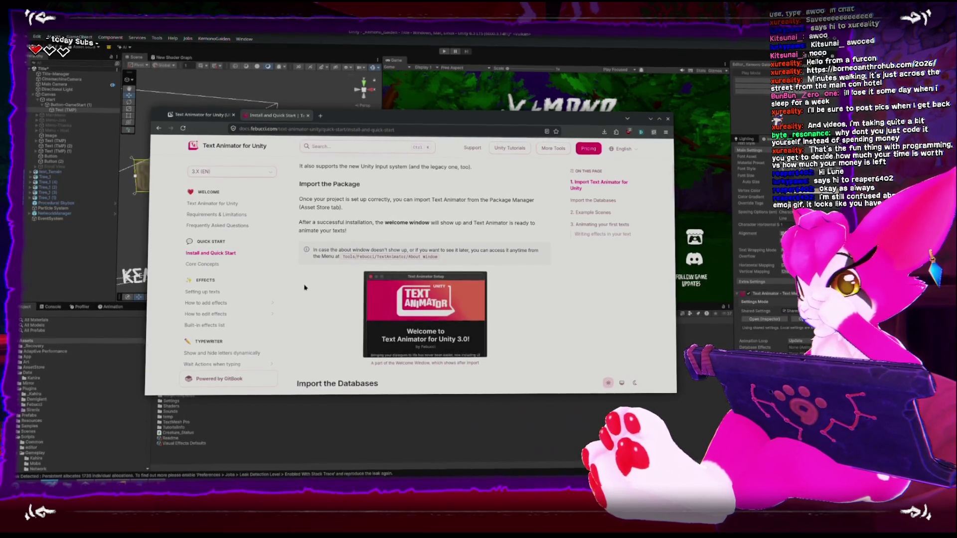
scroll(307, 287, down, 1)
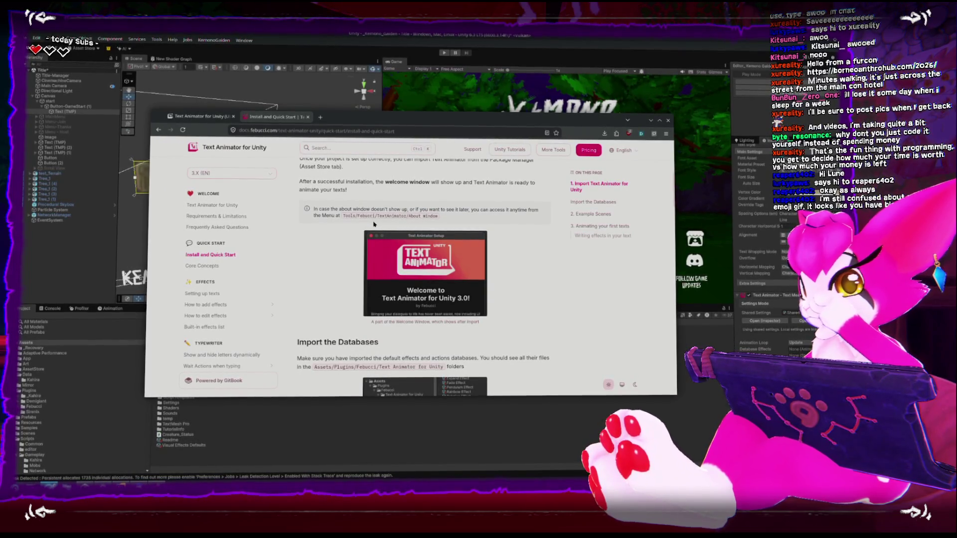
click(162, 48)
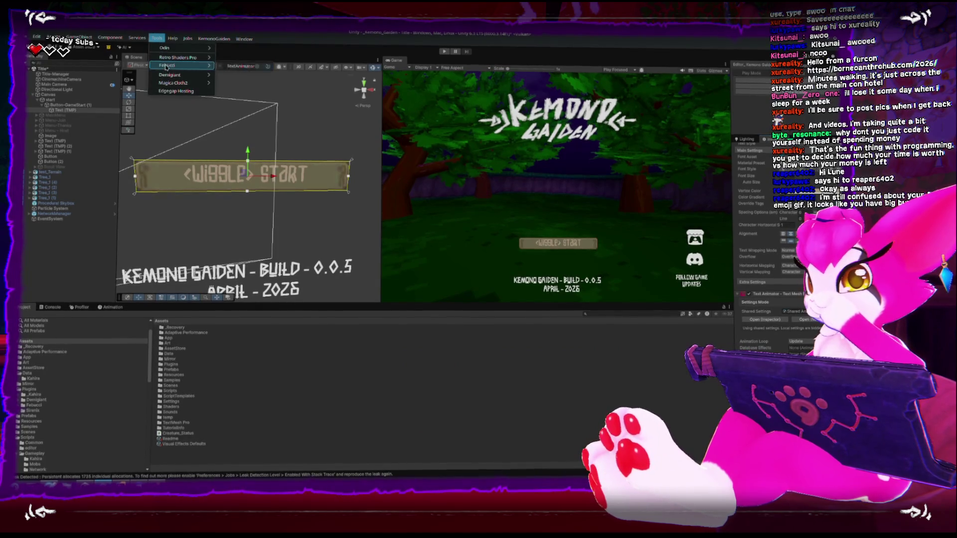
mouse_move(170, 67)
mouse_move(244, 67)
click(292, 69)
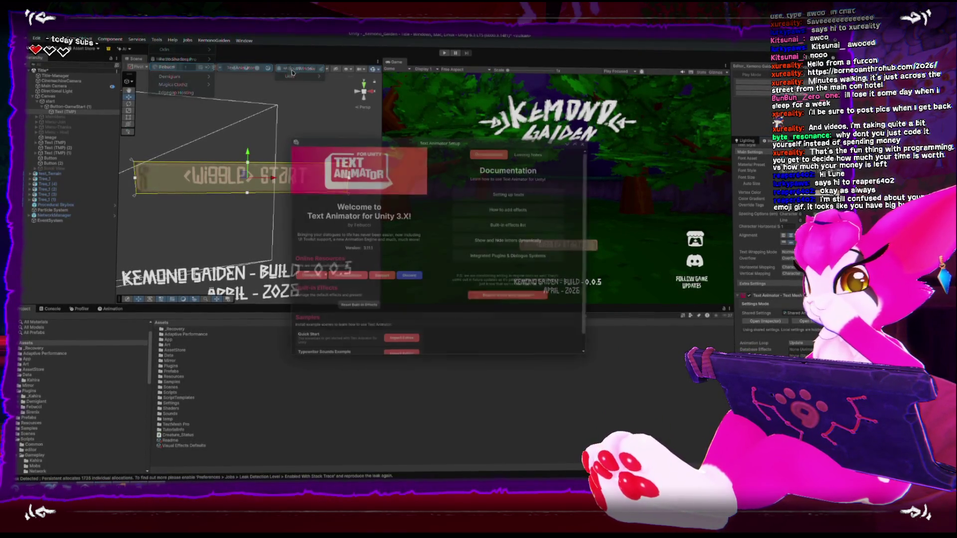
scroll(384, 306, down, 1)
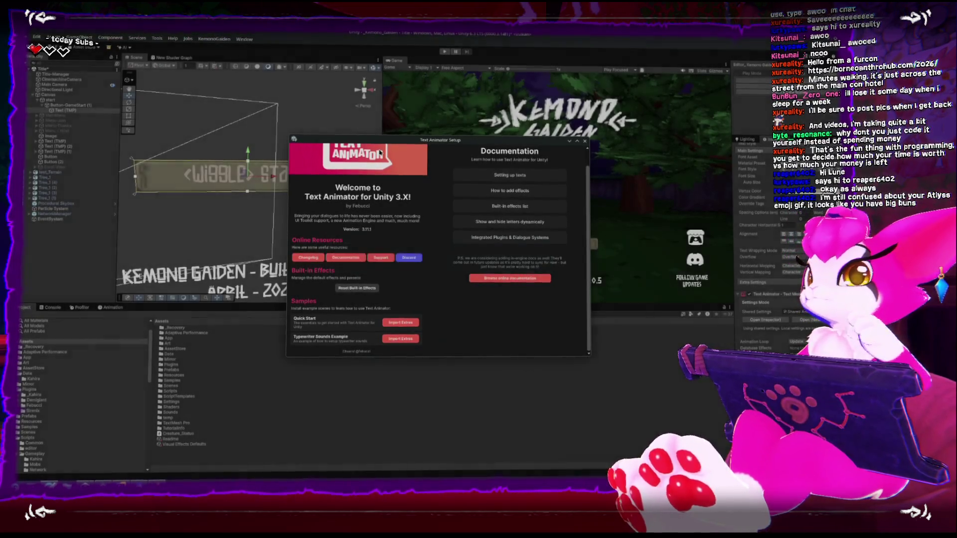
click(584, 142)
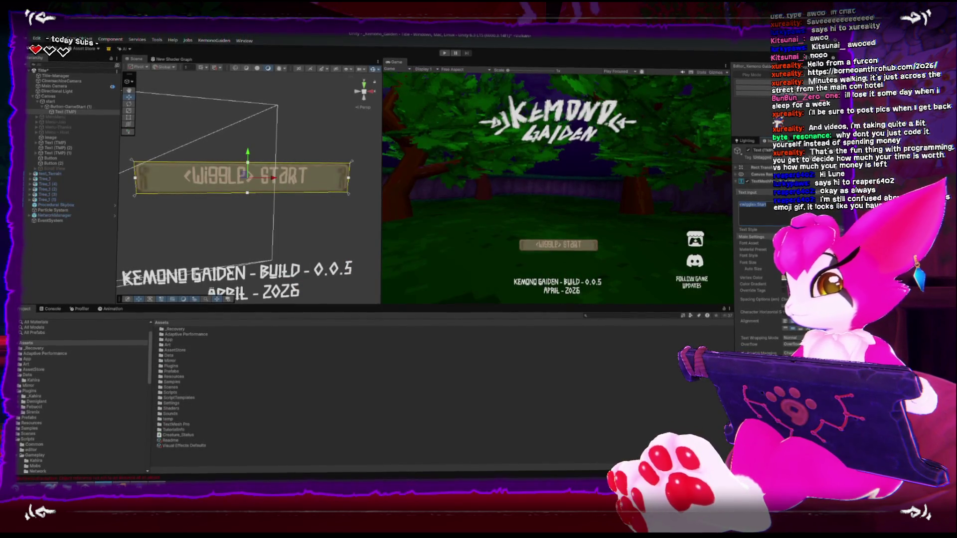
- Open the Text Animator component's shared animator settings asset, then switch back to the docs
scroll(758, 224, down, 3)
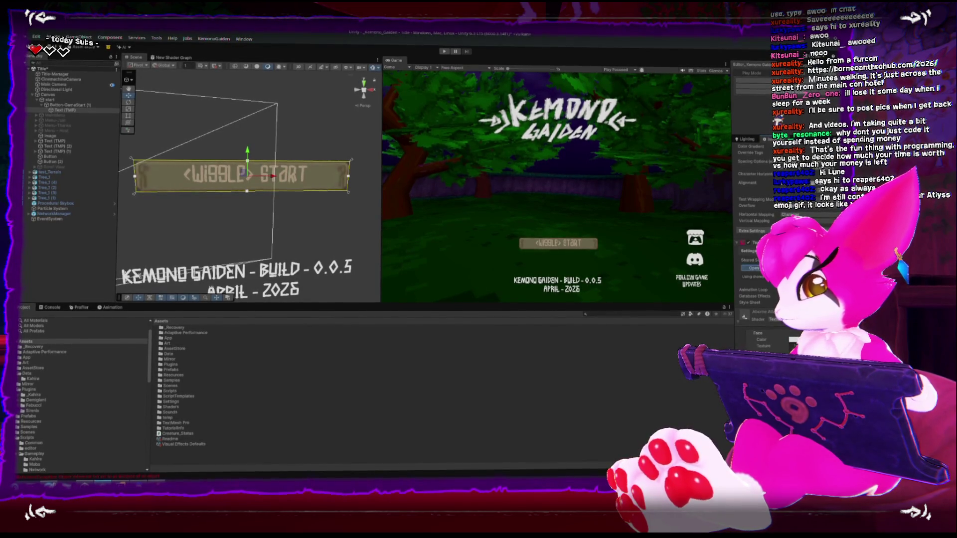
click(754, 268)
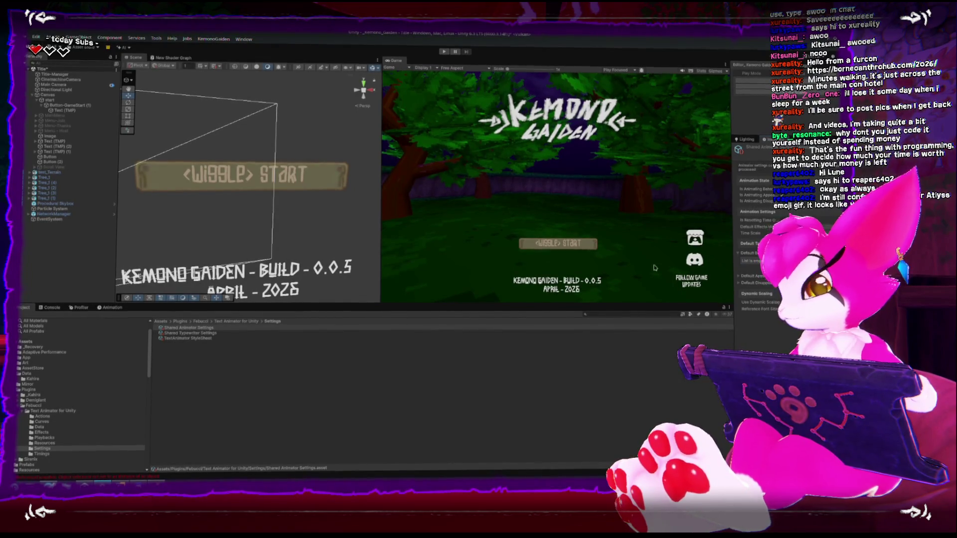
key(alt+Tab)
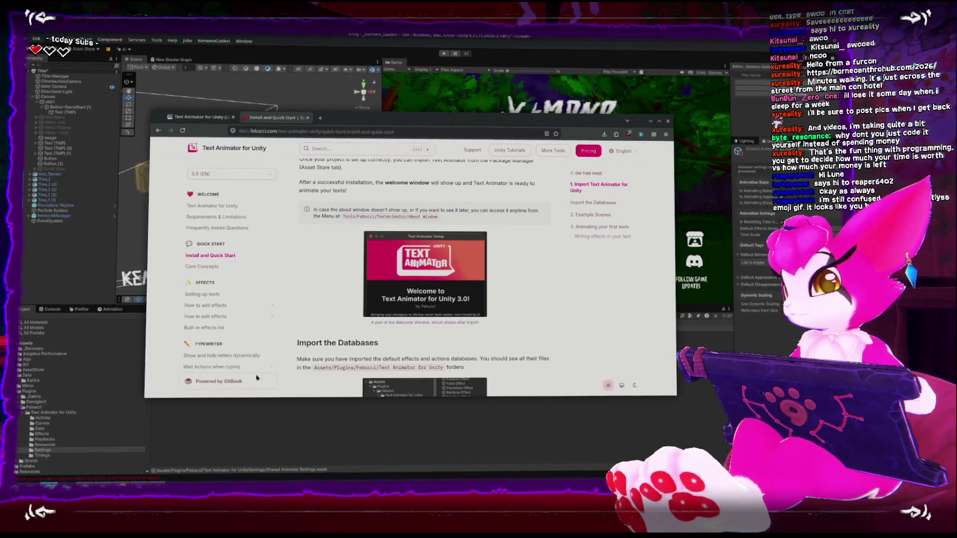
- Compare the Import the Databases folder list with Unity's Effects folder, then scroll to Example Scenes
scroll(299, 324, down, 3)
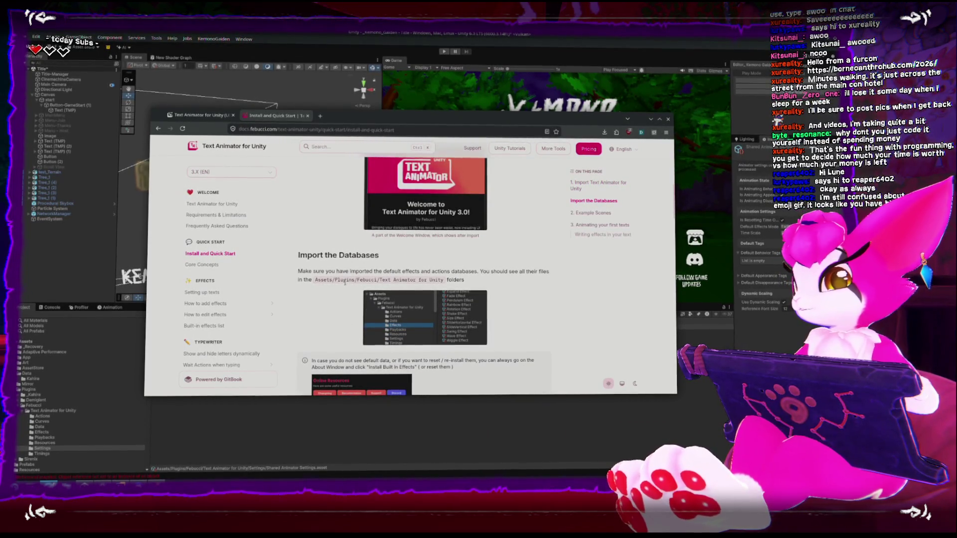
scroll(329, 286, down, 1)
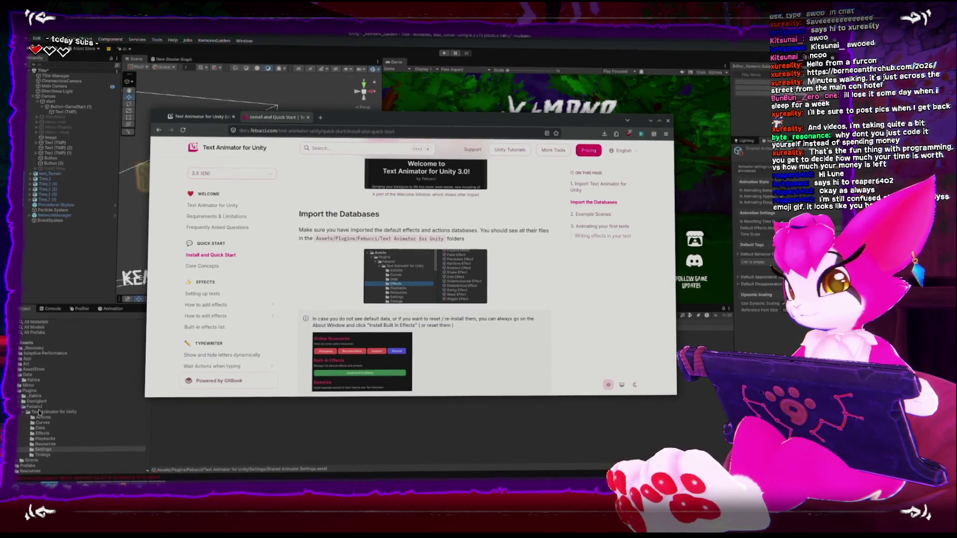
key(alt+Tab)
click(42, 434)
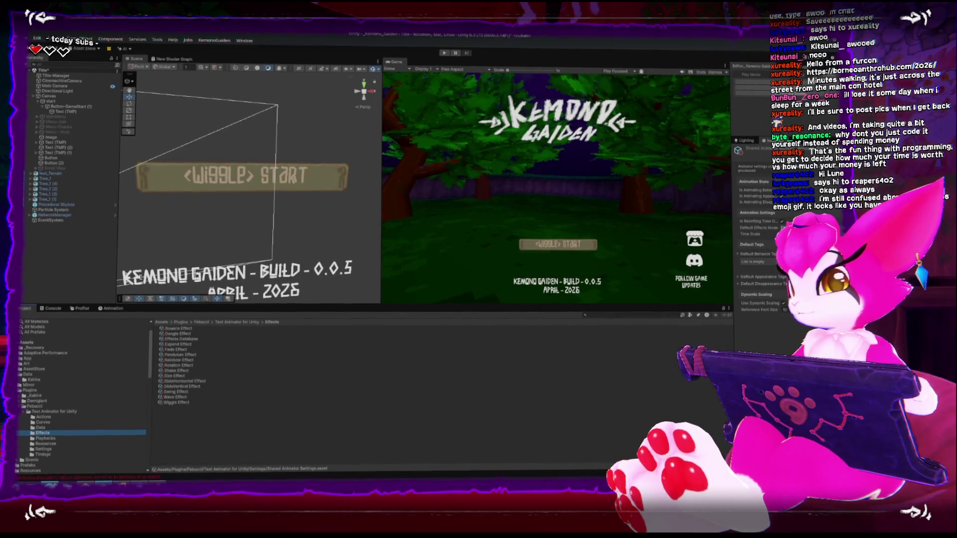
key(alt+Tab)
scroll(327, 276, down, 3)
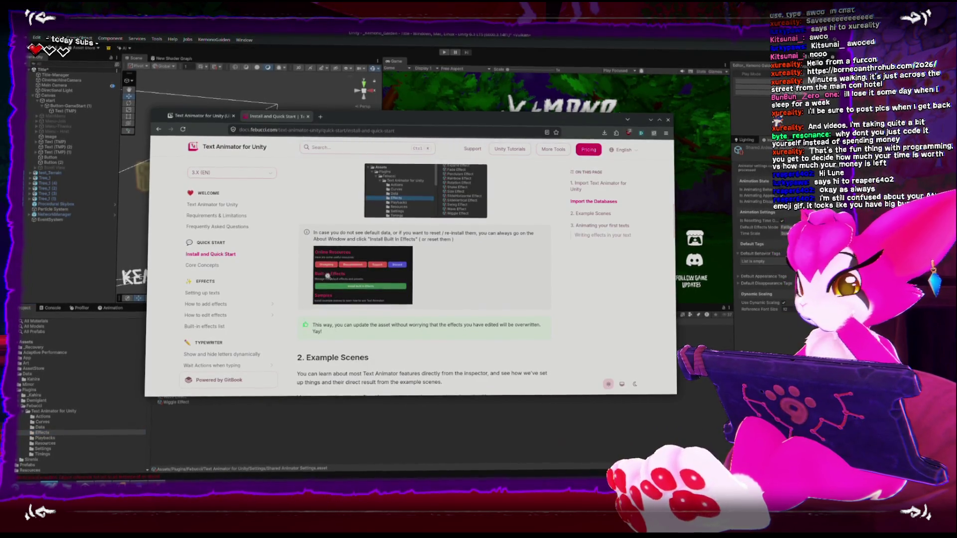
- Read the 2. Example Scenes section on the Samples, then go back to the Unity editor
scroll(327, 276, down, 3)
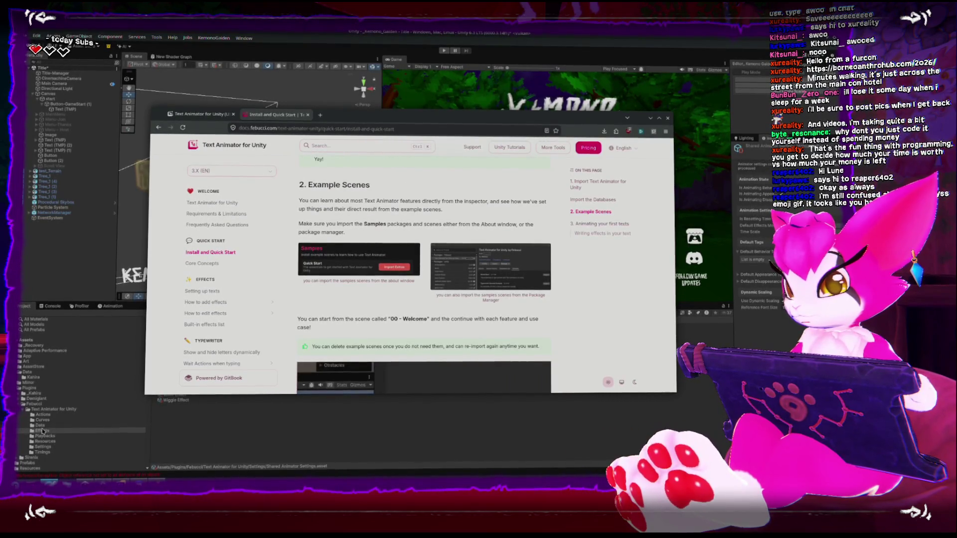
click(43, 430)
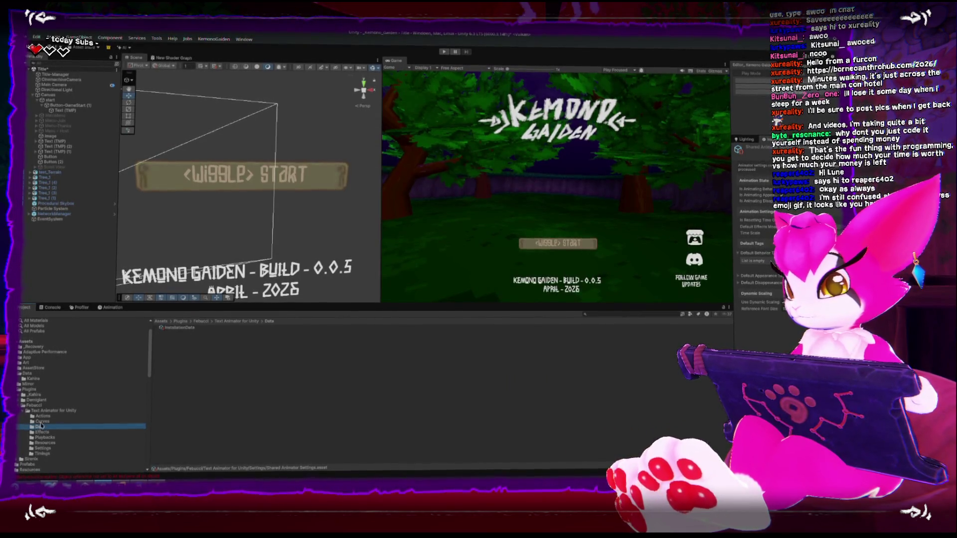
- Browse the Settings, Text Animator for Unity and Febucci folders in the Project window
click(36, 450)
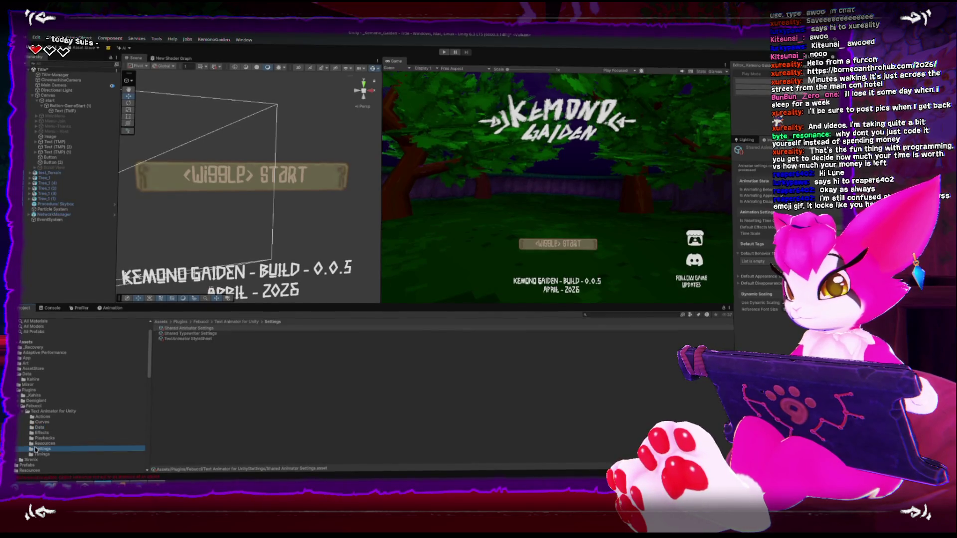
click(36, 408)
click(35, 404)
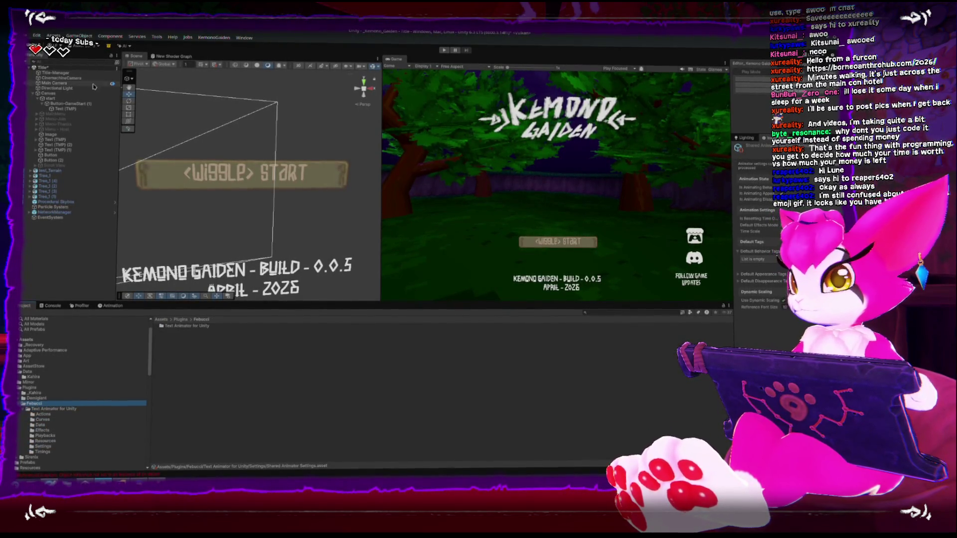
- View Text Animator's imported assets and overview in Package Manager's My Assets, then close it
click(244, 38)
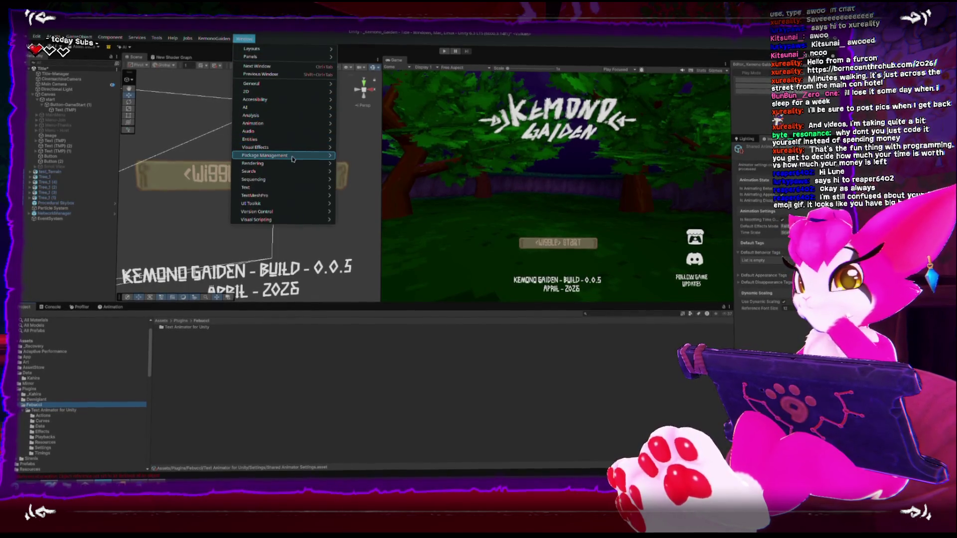
mouse_move(320, 155)
click(375, 164)
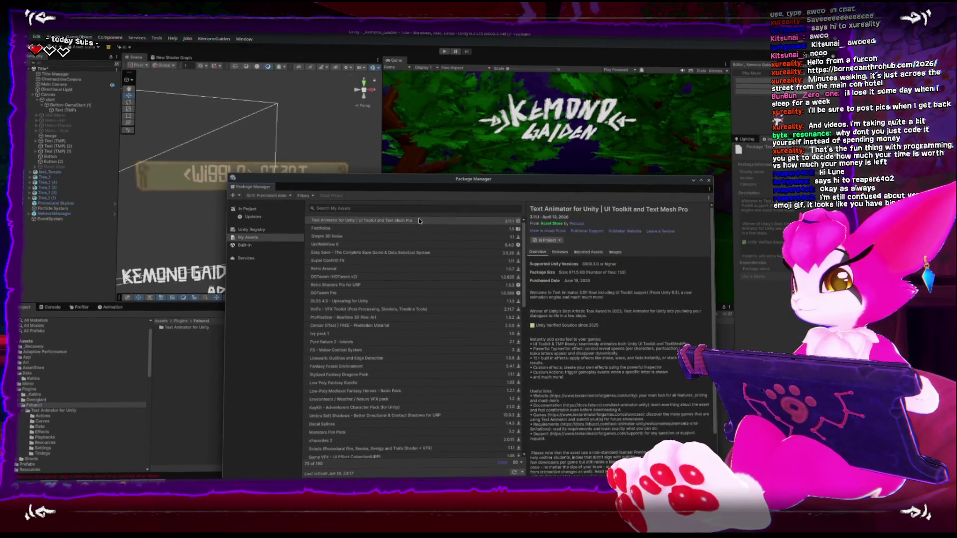
click(582, 250)
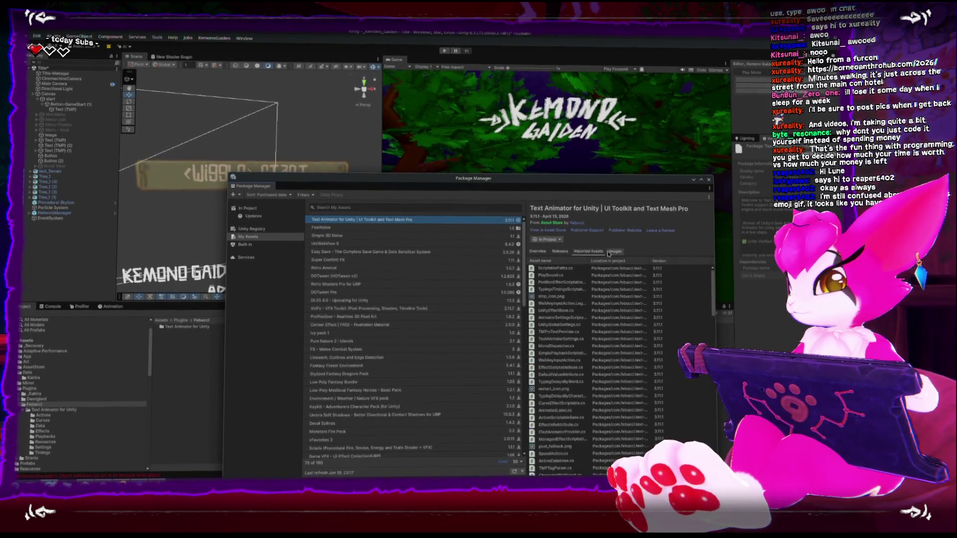
click(538, 251)
scroll(554, 301, down, 2)
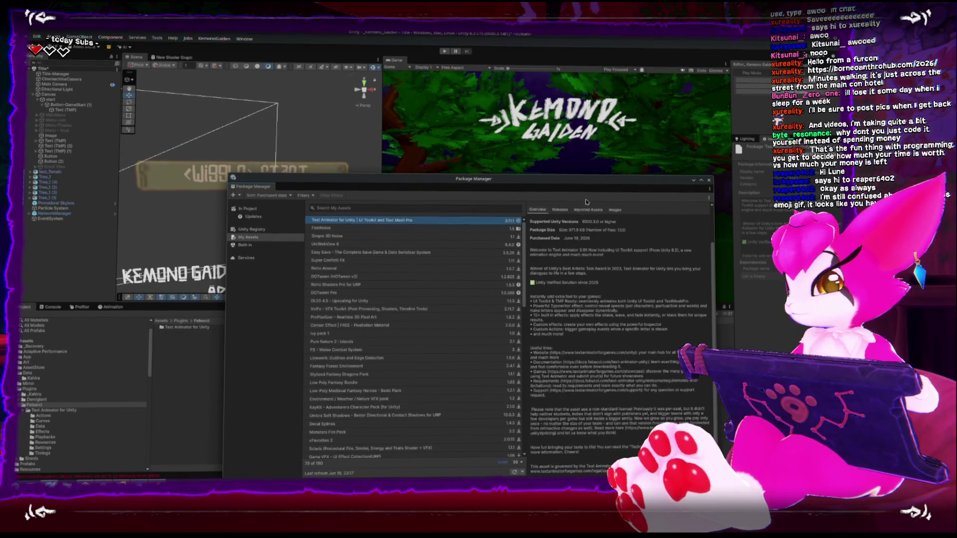
drag(584, 179, 553, 64)
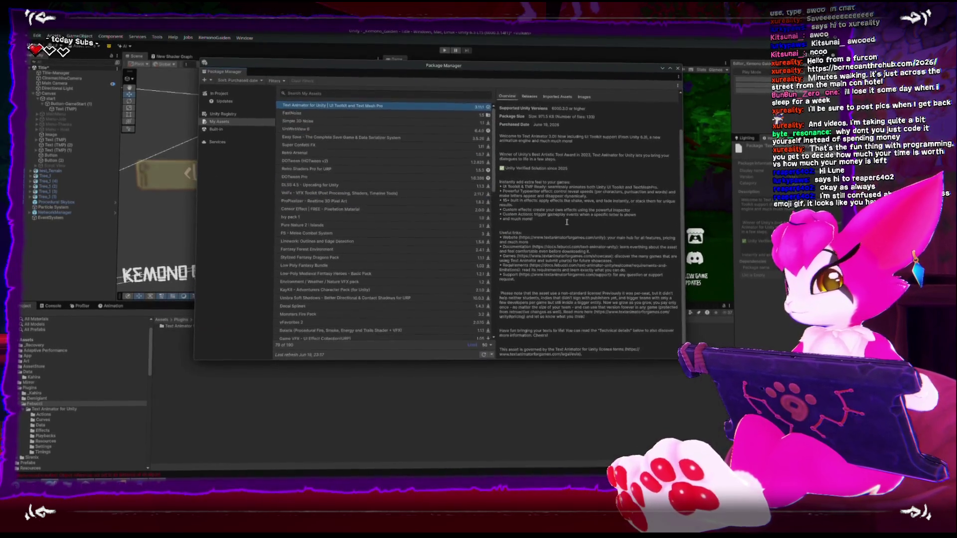
click(672, 68)
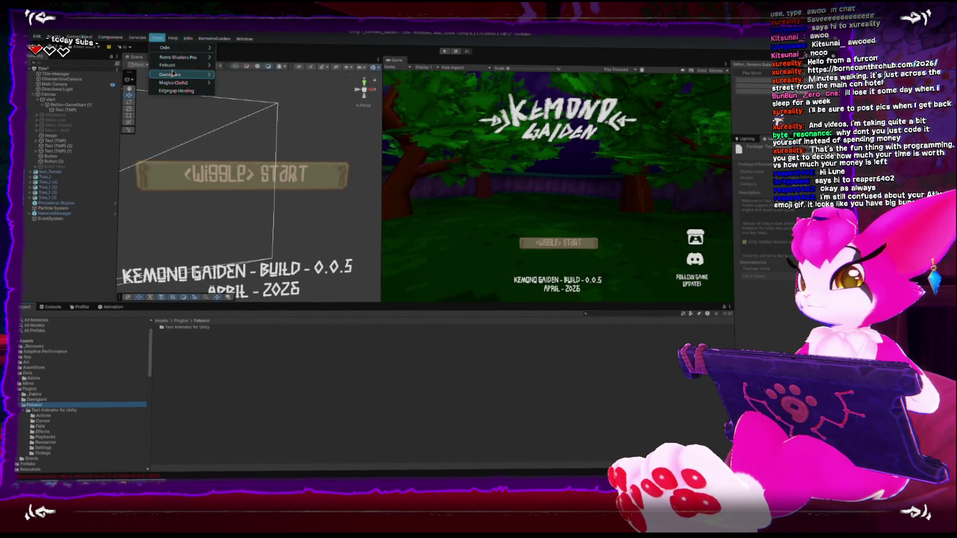
- Import the Quick Start extras from the About window and open 00 - Welcome without saving
click(319, 70)
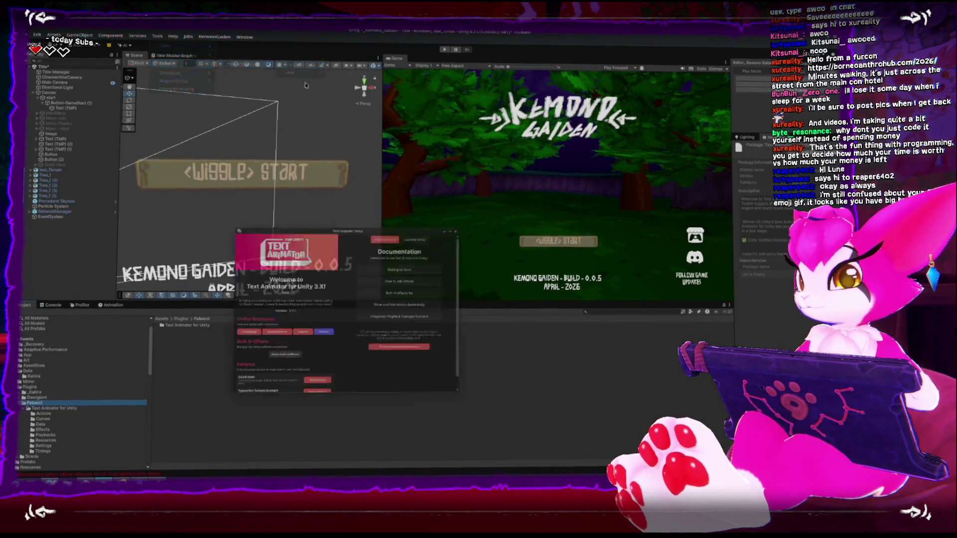
scroll(488, 332, down, 1)
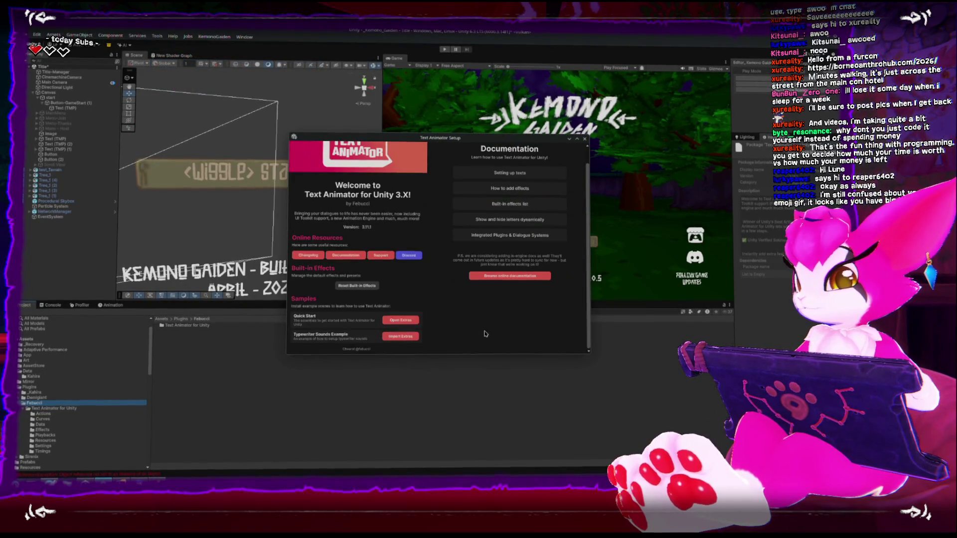
click(414, 325)
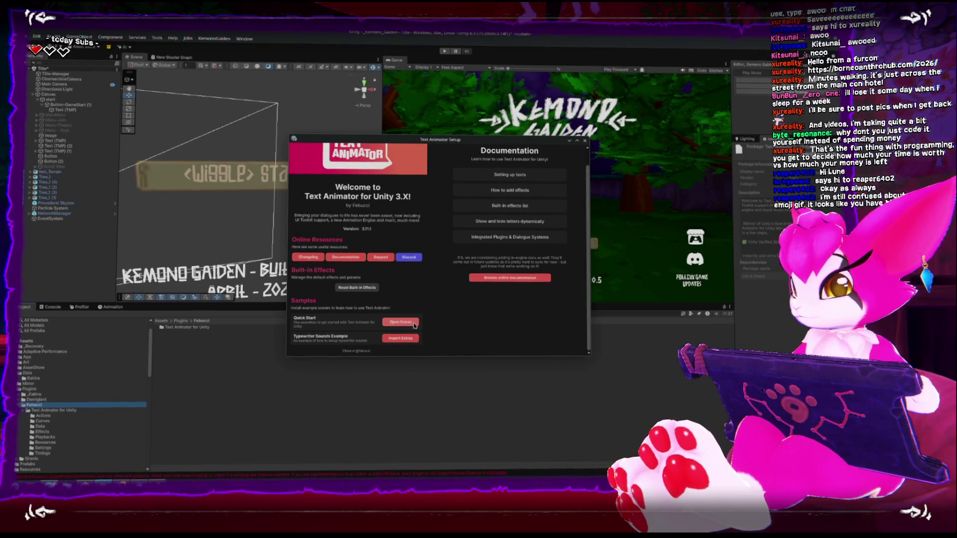
double_click(185, 352)
click(448, 260)
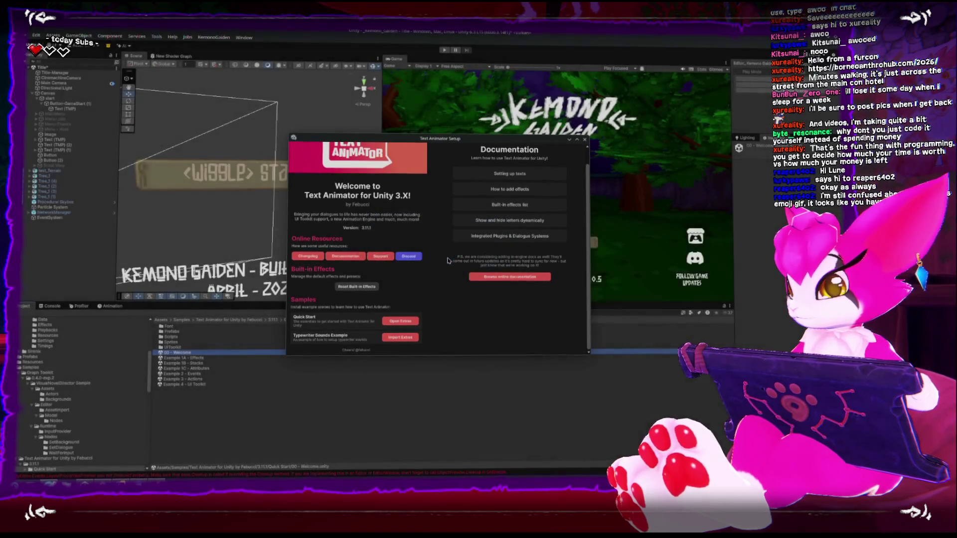
click(275, 154)
scroll(275, 154, down, 10)
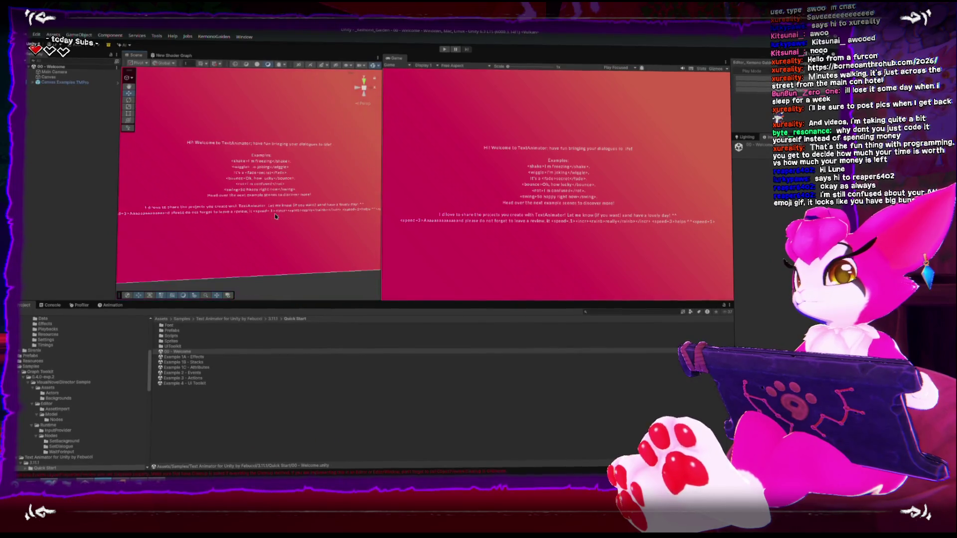
- Play the 00 - Welcome scene to watch the welcome text animate
click(445, 49)
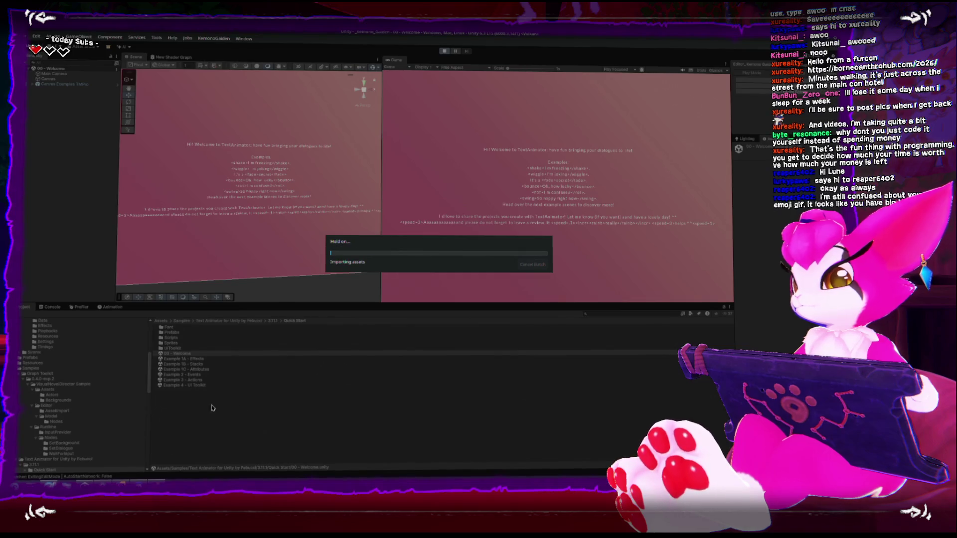
right_click(107, 481)
click(427, 417)
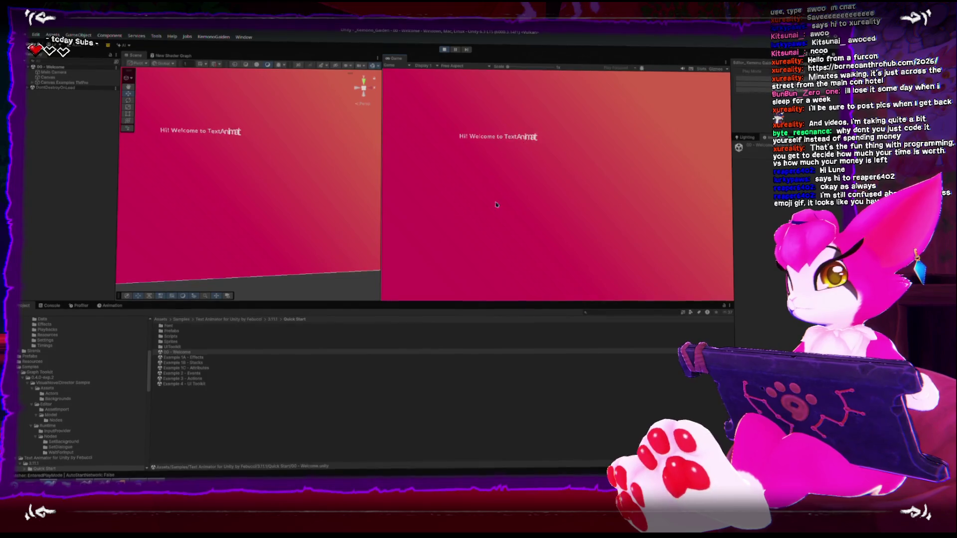
scroll(299, 184, up, 2)
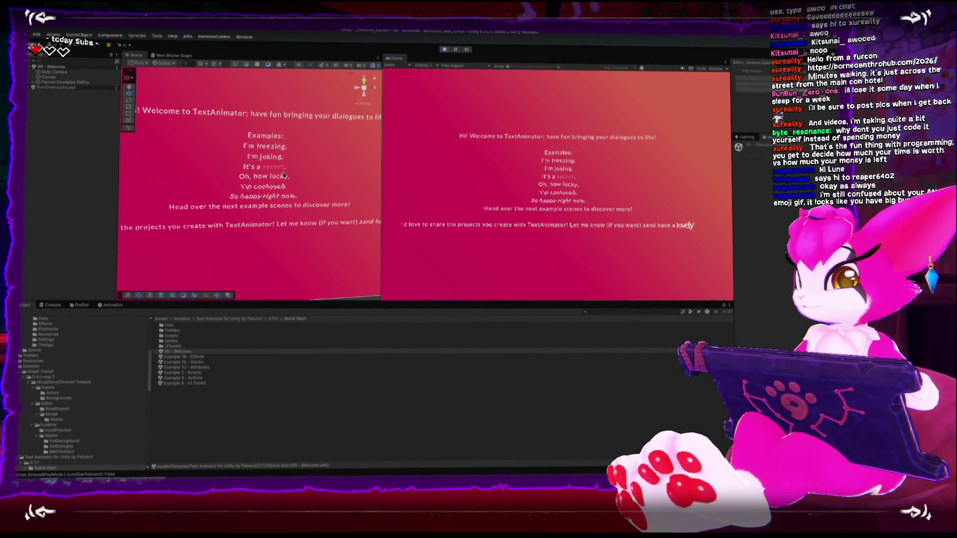
- Select the Canvas, expand Canvas Examples TMPro and select its Text (TMP) child
click(267, 150)
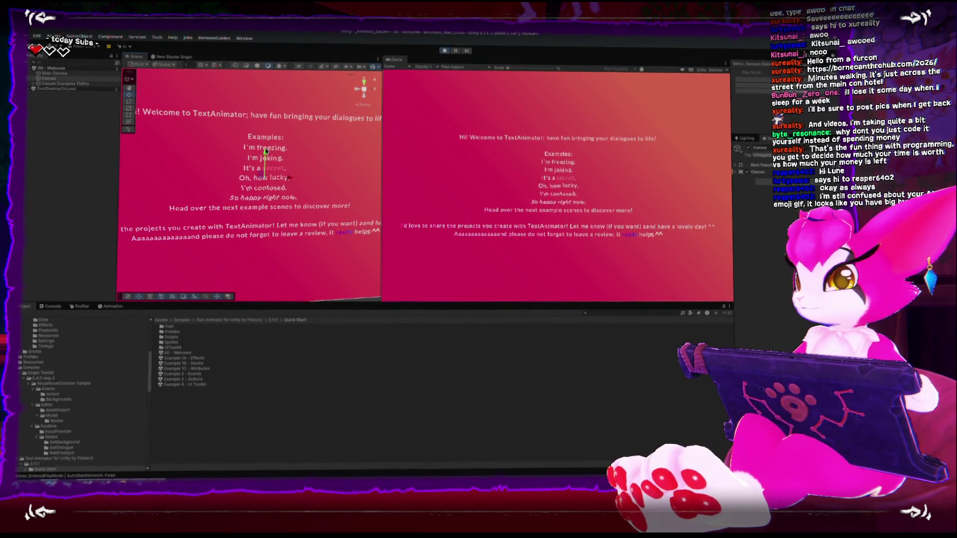
click(33, 84)
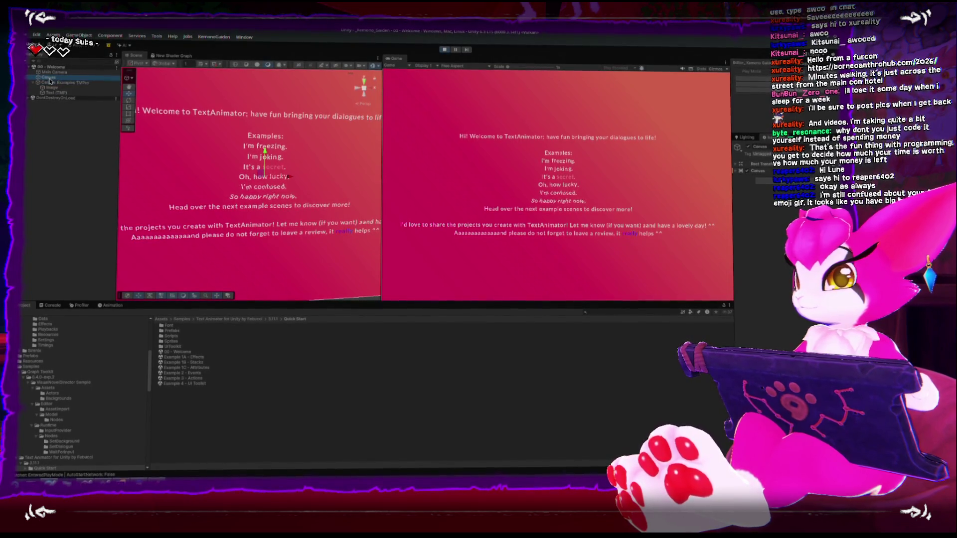
click(255, 148)
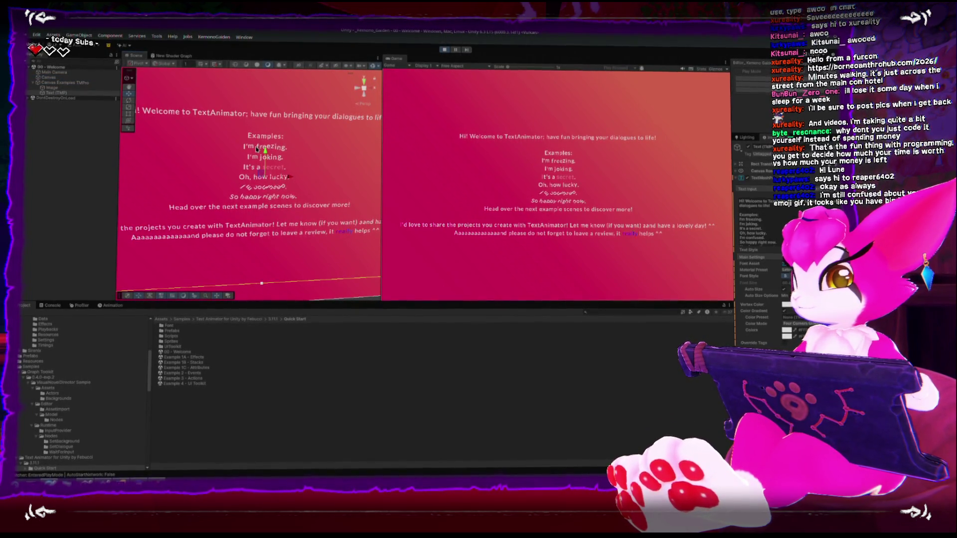
- Widen the Inspector and look through the welcome text's Text Animator and Typewriter settings
mouse_move(735, 237)
mouse_down()
mouse_move(628, 269)
mouse_move(636, 279)
mouse_up()
scroll(668, 288, down, 5)
scroll(675, 290, down, 10)
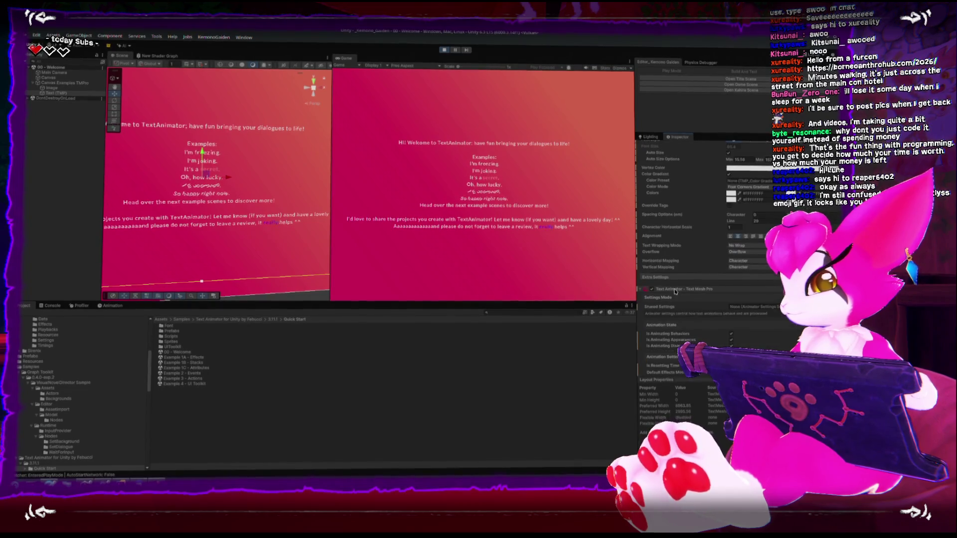
scroll(674, 293, down, 10)
scroll(673, 293, up, 10)
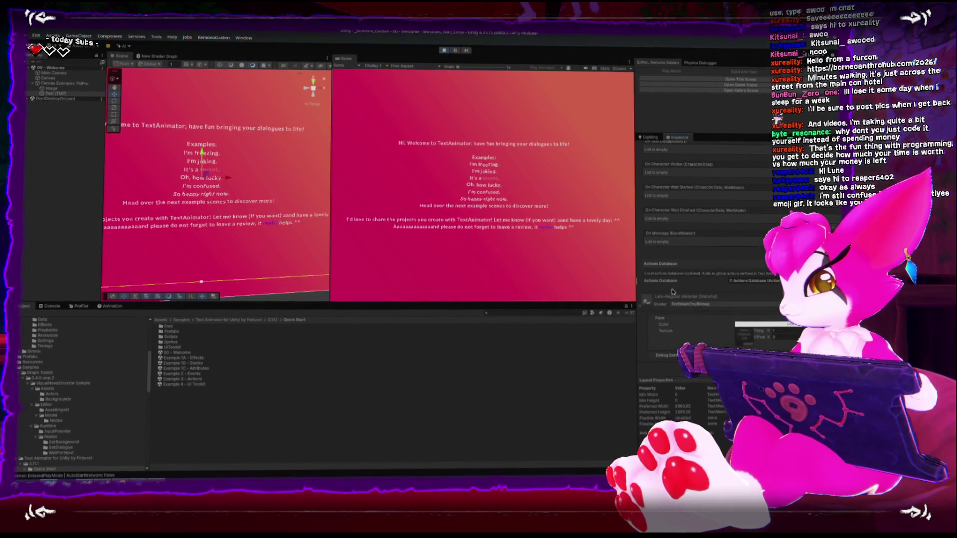
scroll(669, 291, up, 10)
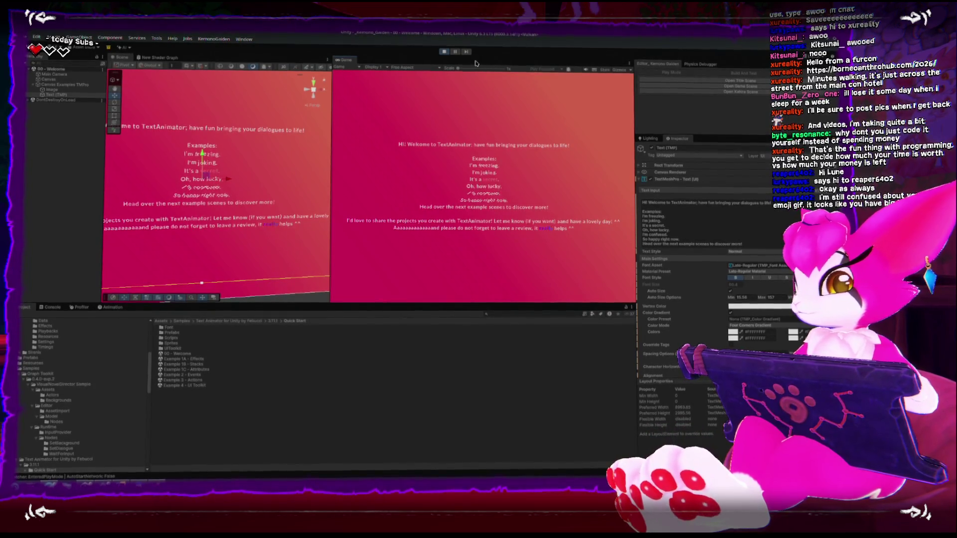
- Stop playback and read the <shake>, <wiggle> and <fade> tags in the Text Input
click(448, 52)
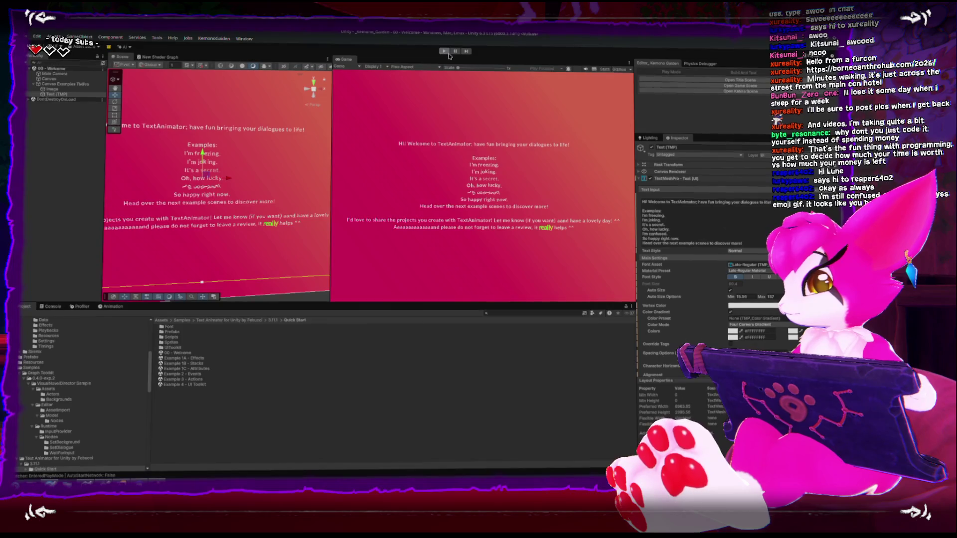
drag(742, 246, 707, 220)
click(706, 220)
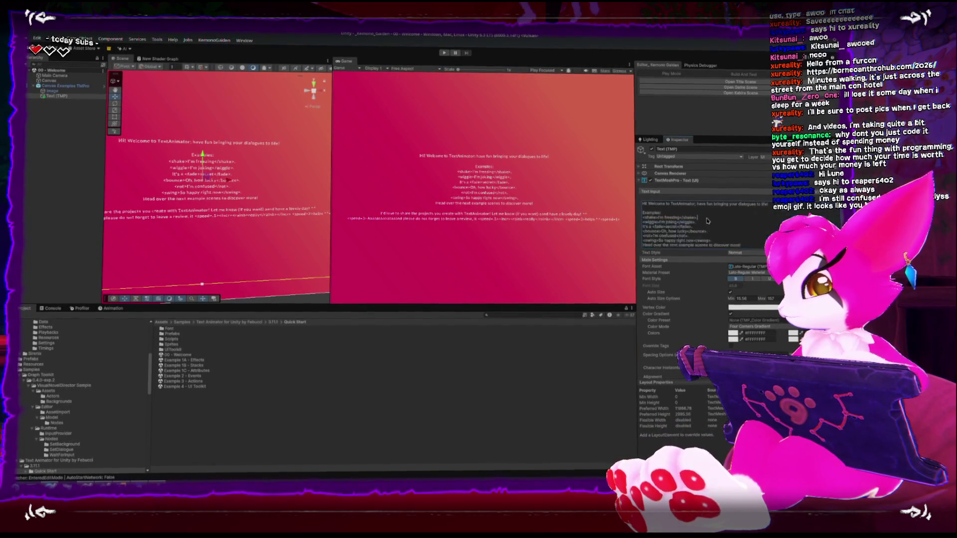
scroll(706, 218, down, 1)
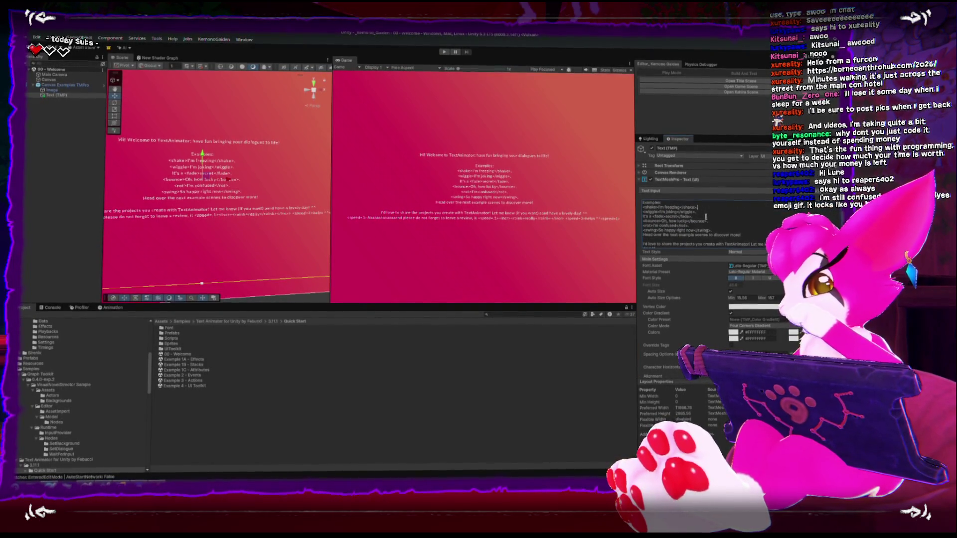
scroll(706, 217, down, 1)
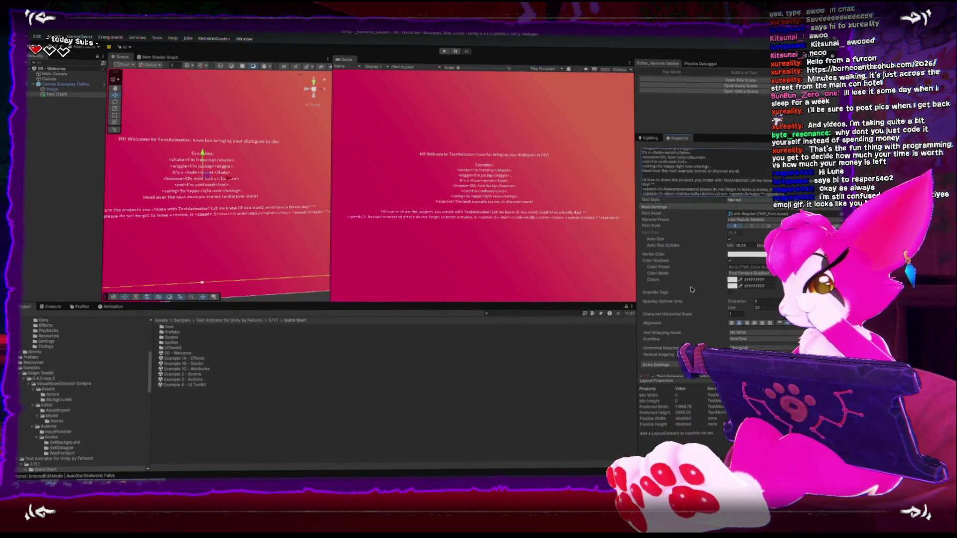
scroll(693, 289, down, 5)
scroll(691, 281, down, 3)
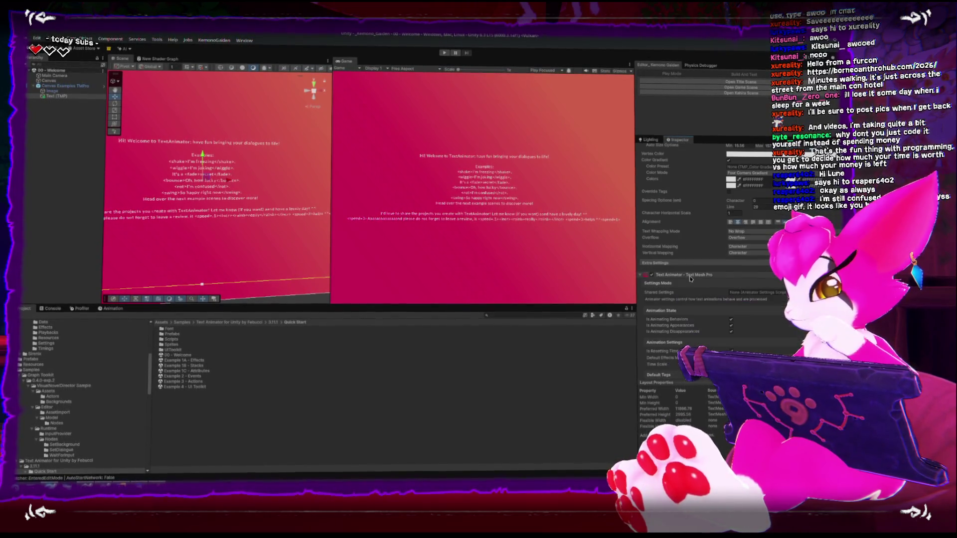
scroll(691, 279, down, 8)
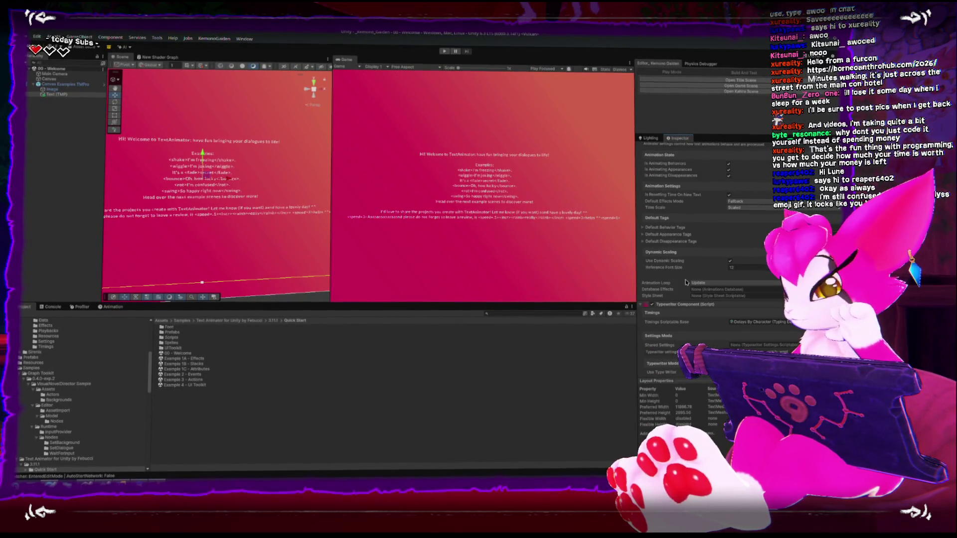
scroll(687, 282, up, 1)
scroll(686, 281, up, 10)
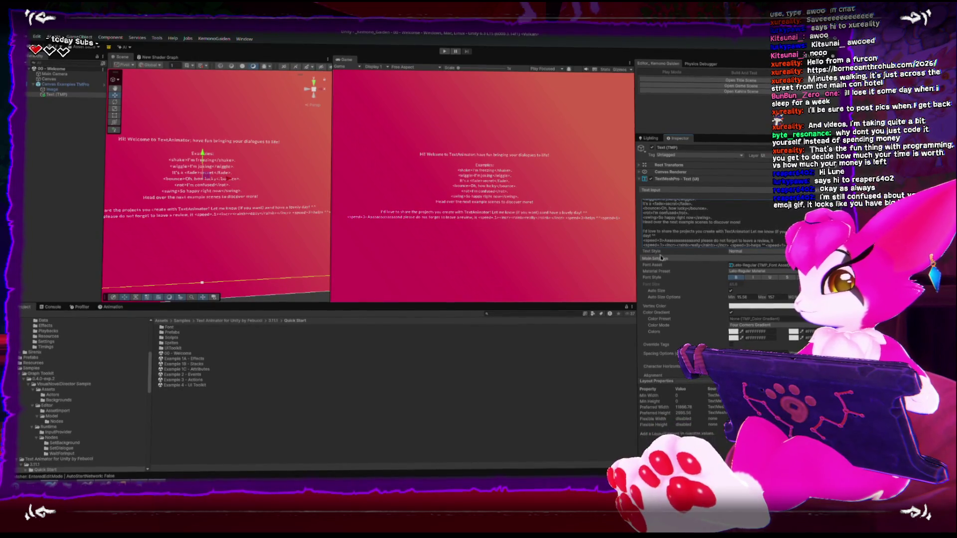
scroll(661, 257, down, 9)
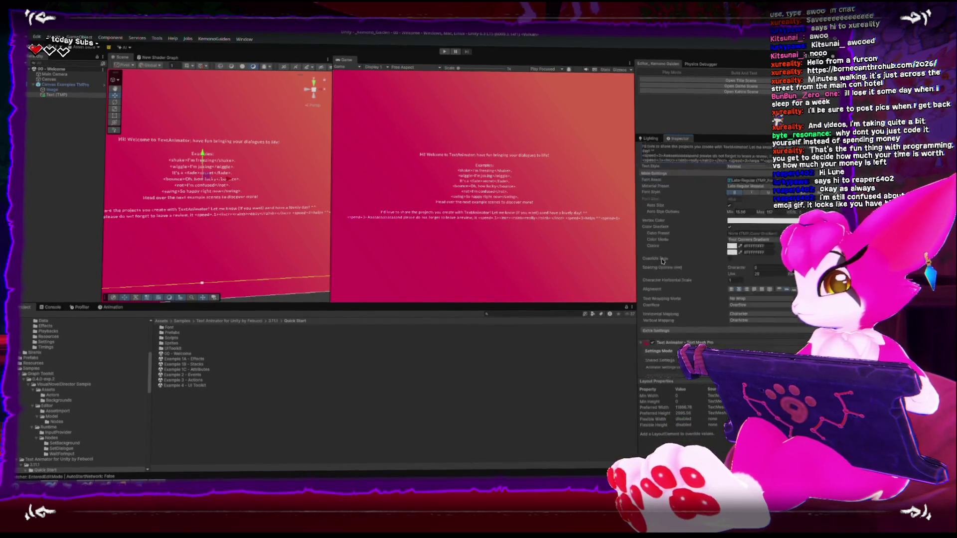
- Open the Example 1A - Effects scene, play it, and enlarge the Game view
double_click(168, 366)
double_click(167, 361)
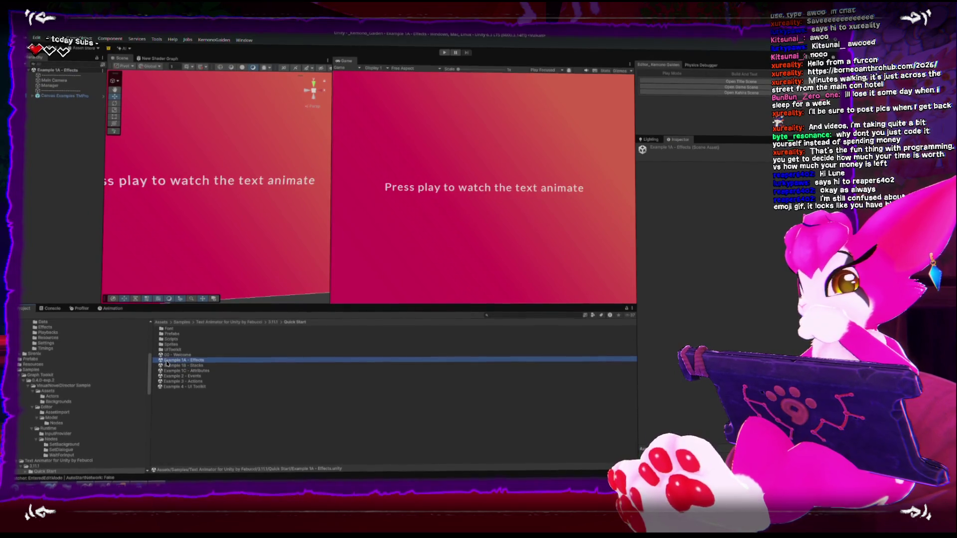
click(446, 52)
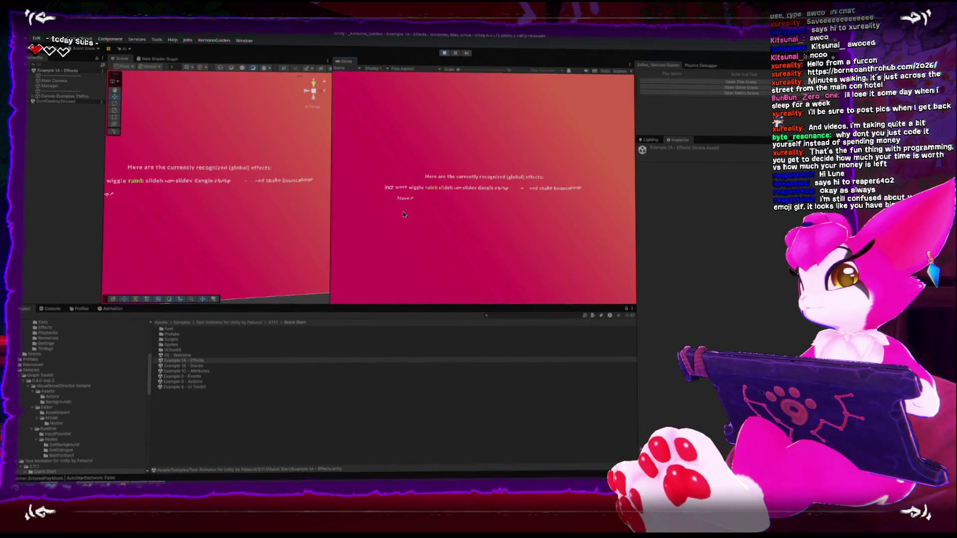
drag(330, 162, 206, 163)
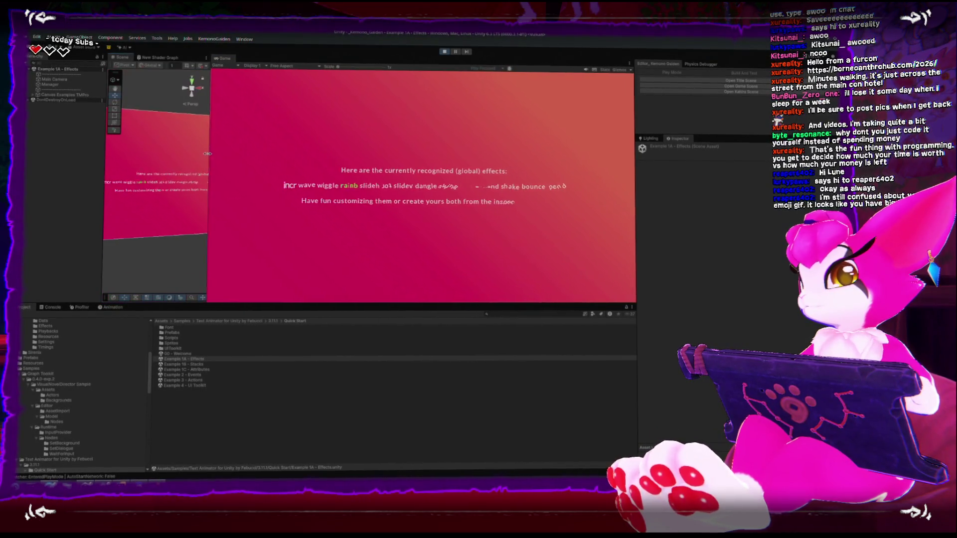
drag(636, 211, 740, 212)
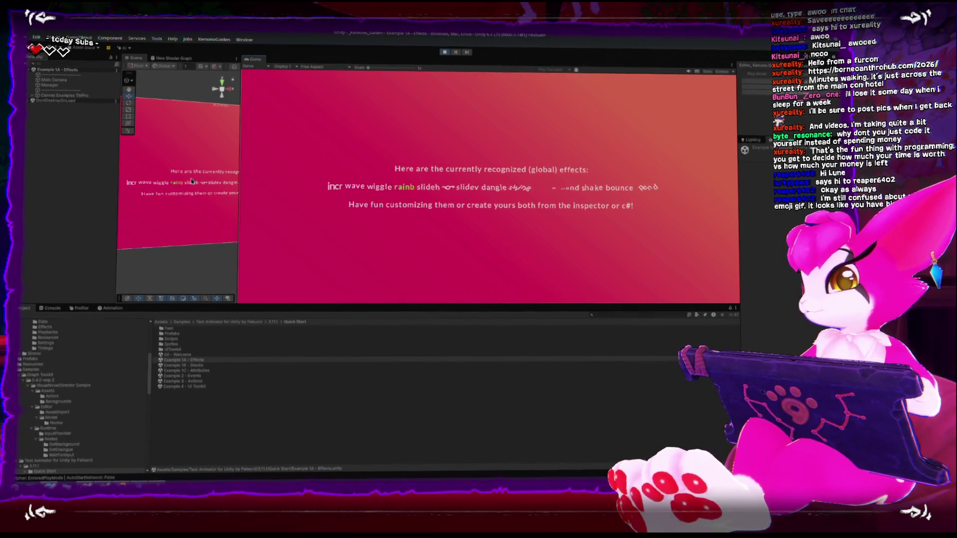
- Inspect the effects demo's Text (TMP) settings, then stop Play
click(161, 186)
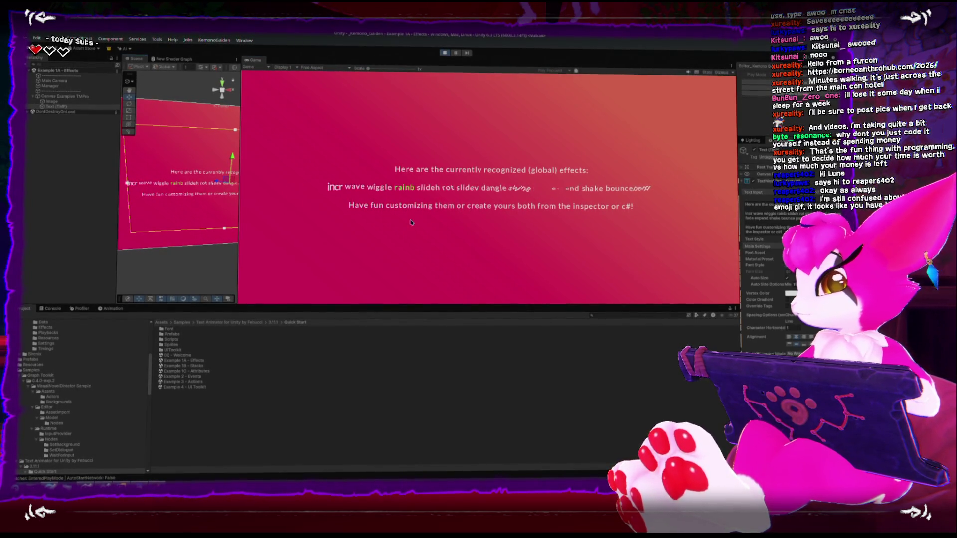
scroll(756, 266, down, 3)
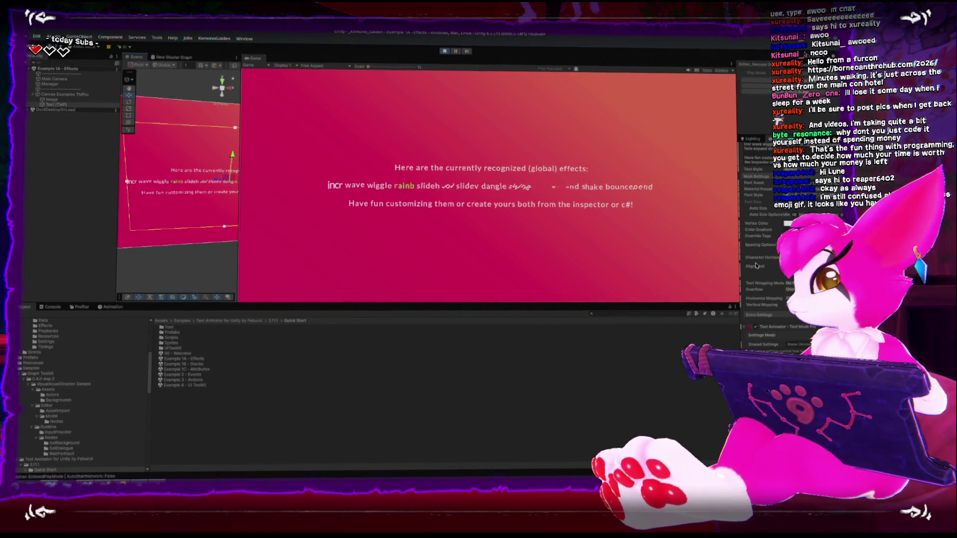
scroll(756, 267, down, 5)
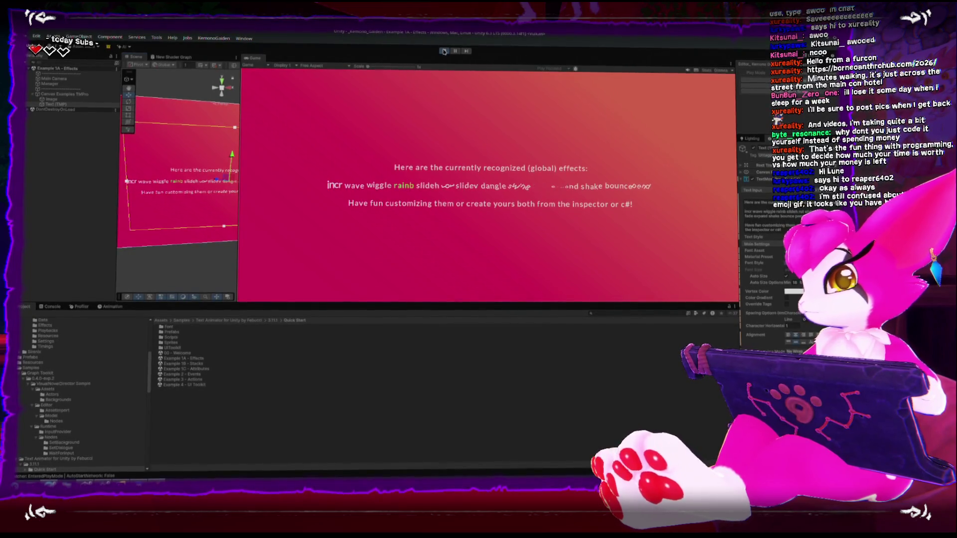
key(ctrl+p)
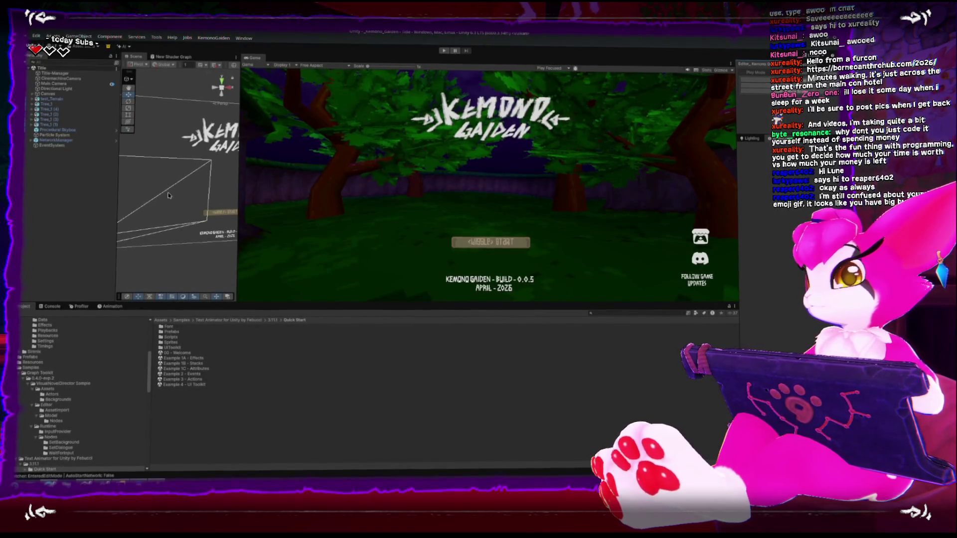
- On the Kemono Gaiden title scene, select Button-GameStart and expand it
scroll(215, 202, up, 2)
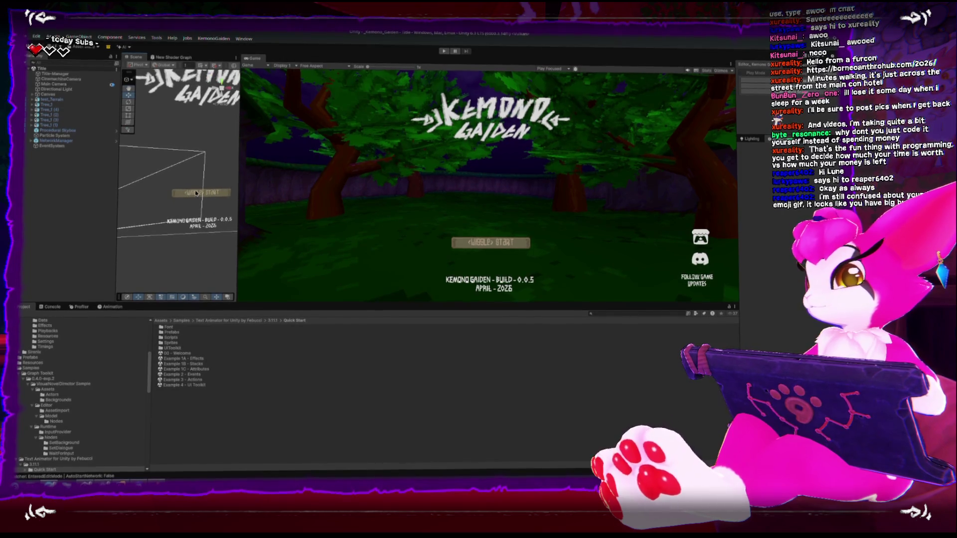
click(196, 195)
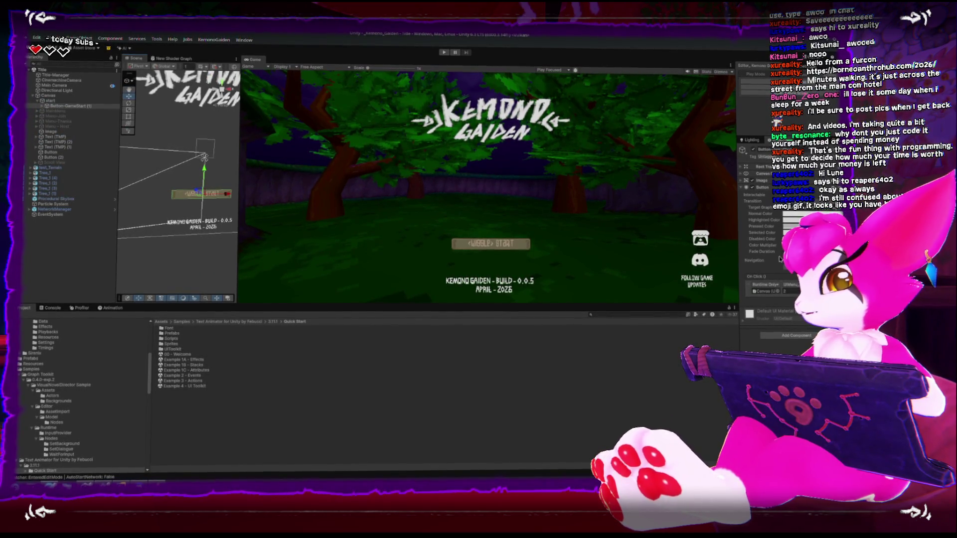
click(42, 106)
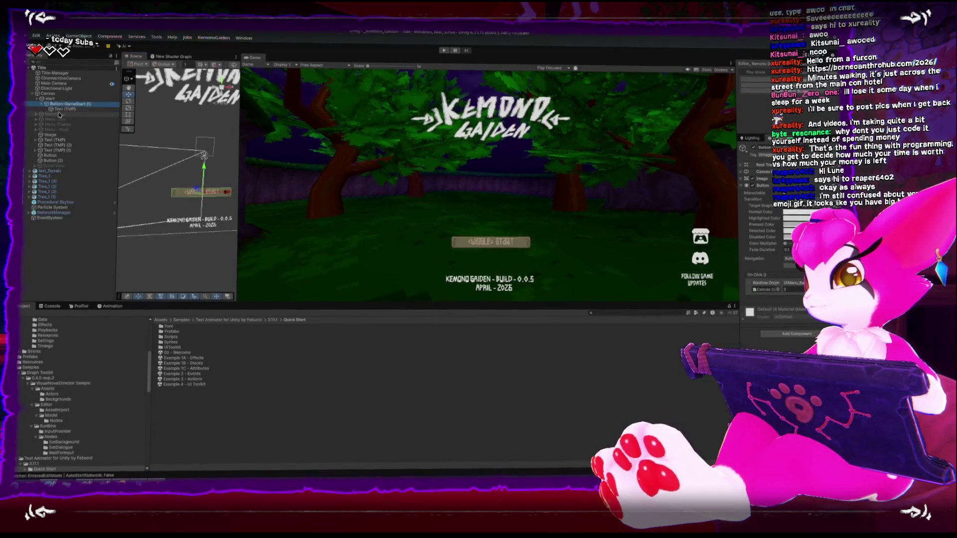
- Play the title scene to preview the animated START text
scroll(764, 245, down, 4)
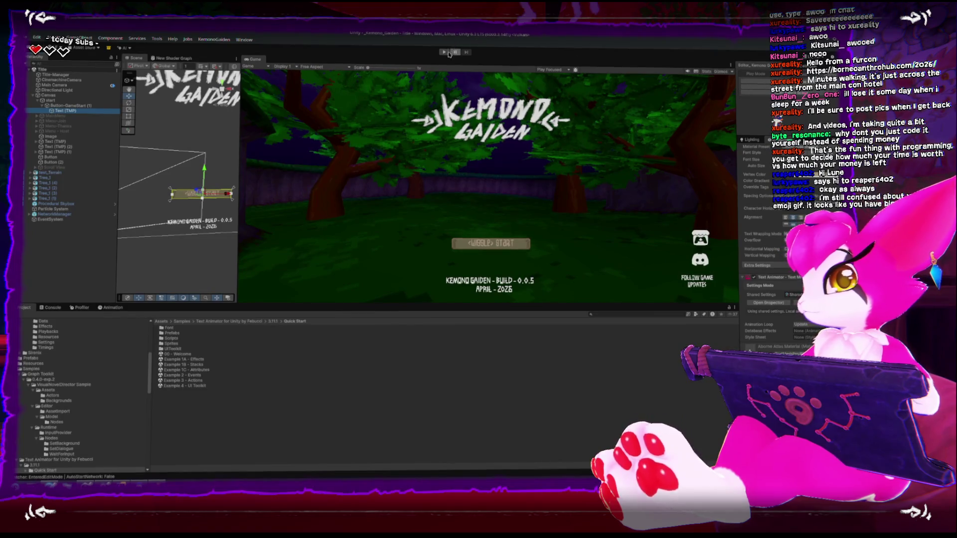
click(443, 52)
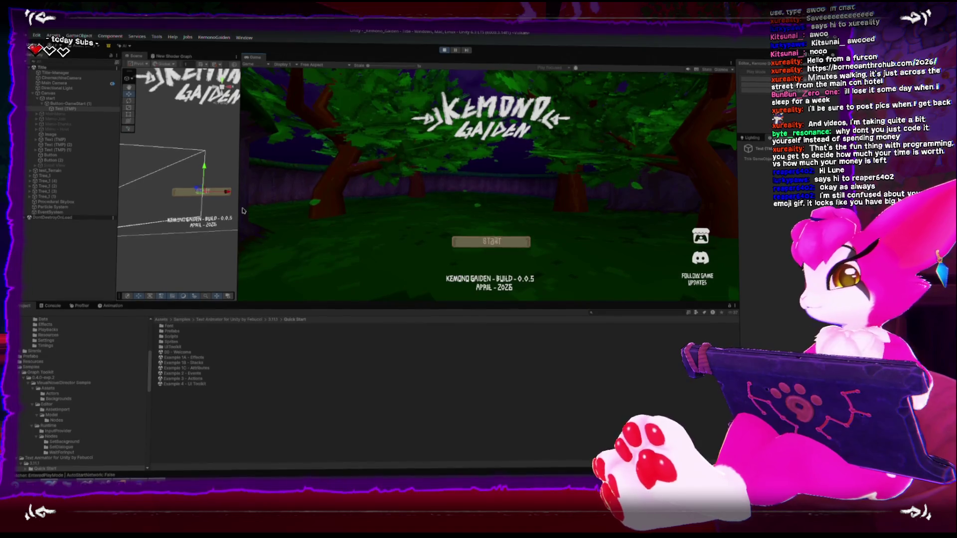
scroll(164, 209, up, 5)
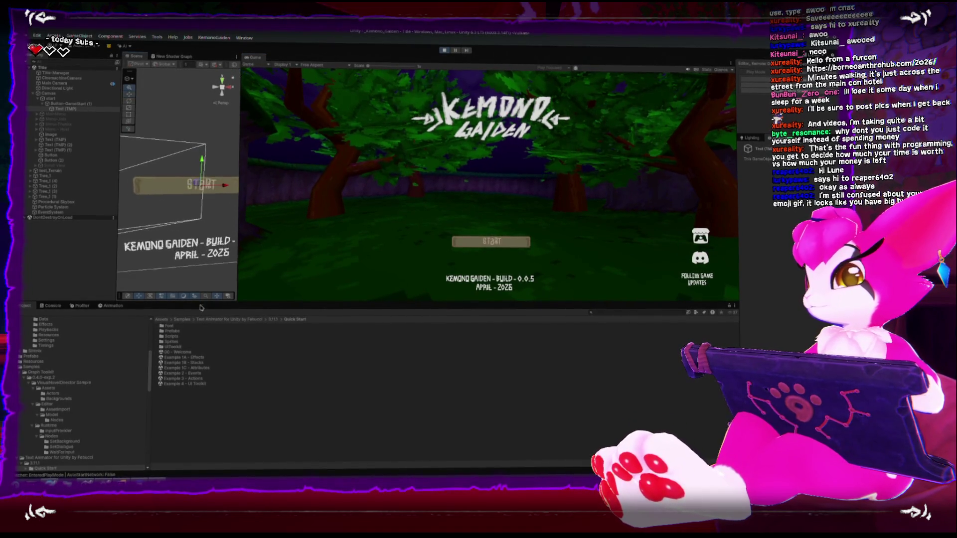
scroll(162, 212, up, 1)
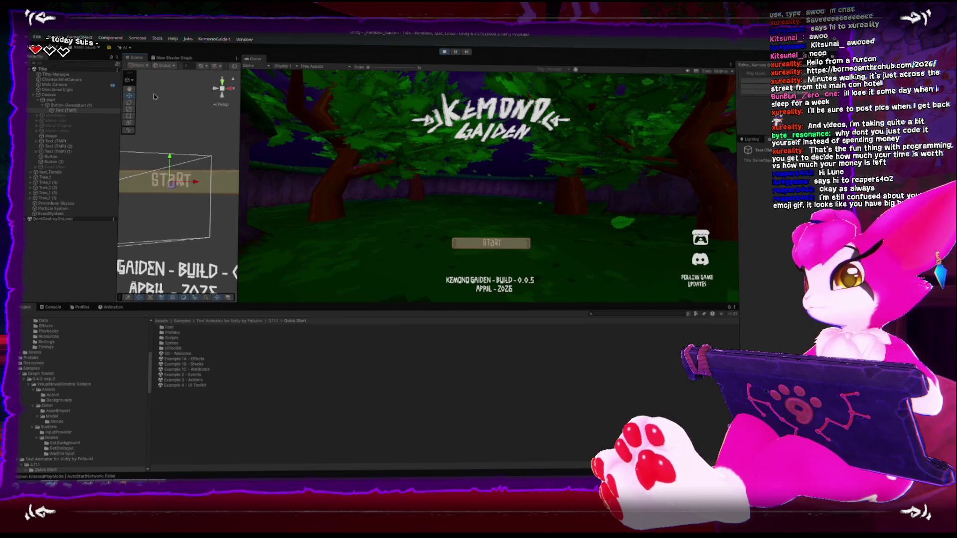
- Select START's Text (TMP), widen the Inspector, and open its Shared Animator Settings asset
click(70, 111)
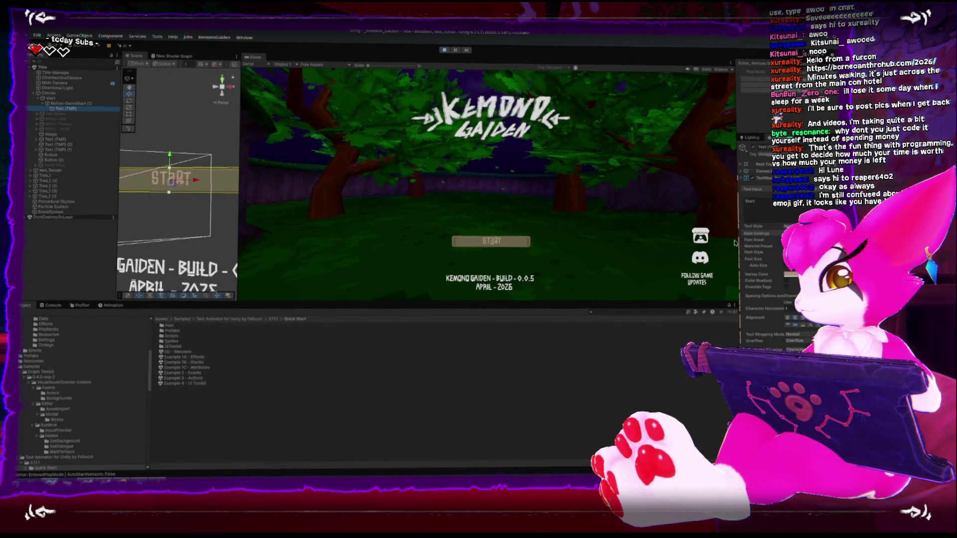
mouse_move(737, 241)
mouse_down()
mouse_move(650, 245)
mouse_move(695, 245)
mouse_up()
scroll(773, 294, down, 5)
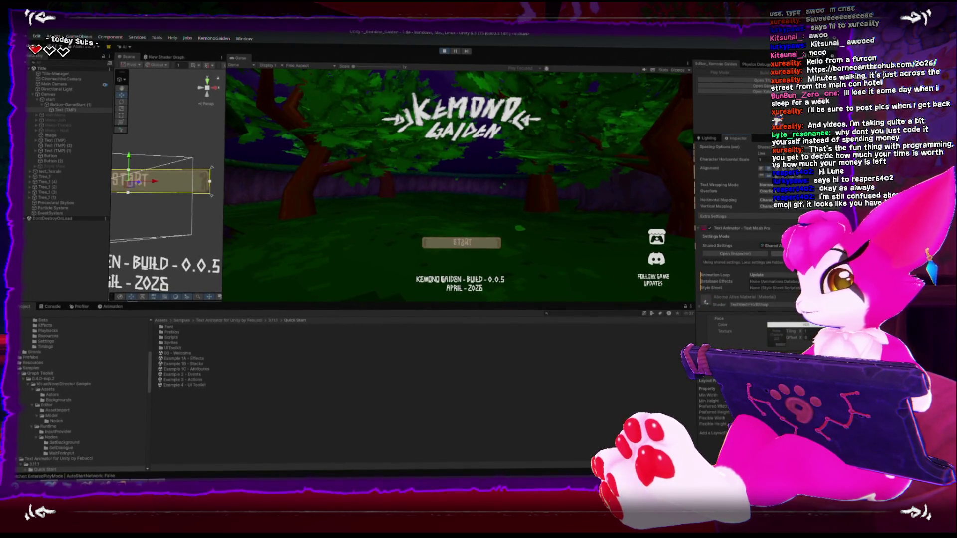
click(748, 257)
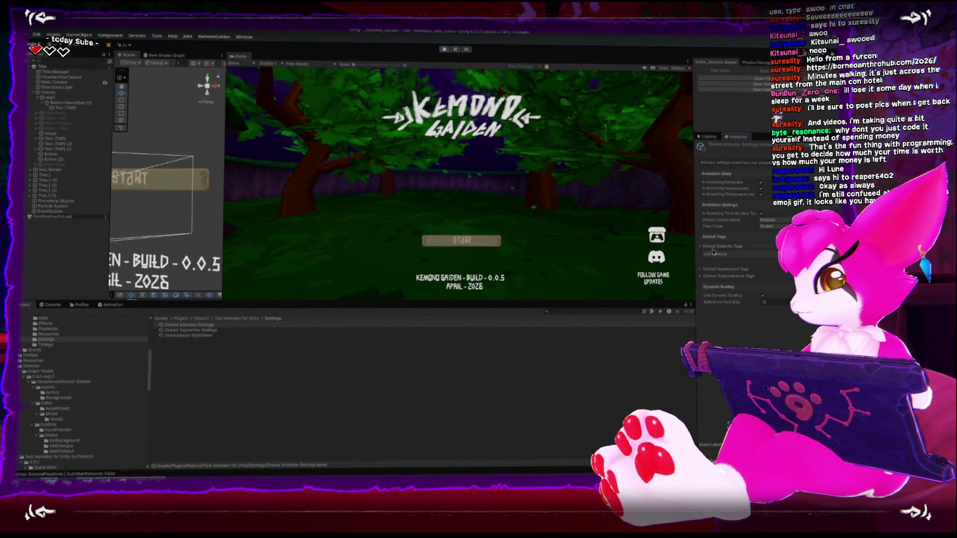
- Expand the default appearance and disappearance tags, then inspect the StyleSheet's style1 tags
click(704, 278)
click(703, 271)
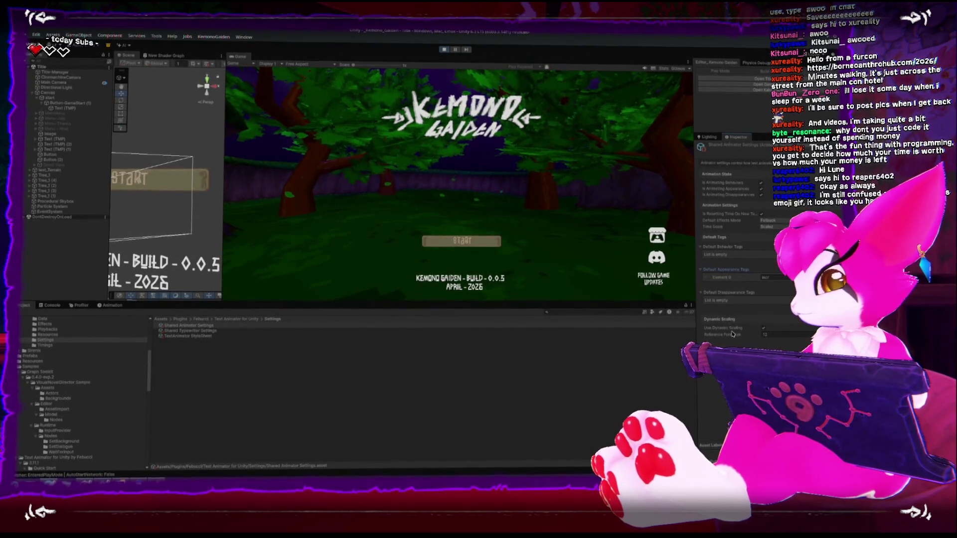
click(201, 336)
click(699, 164)
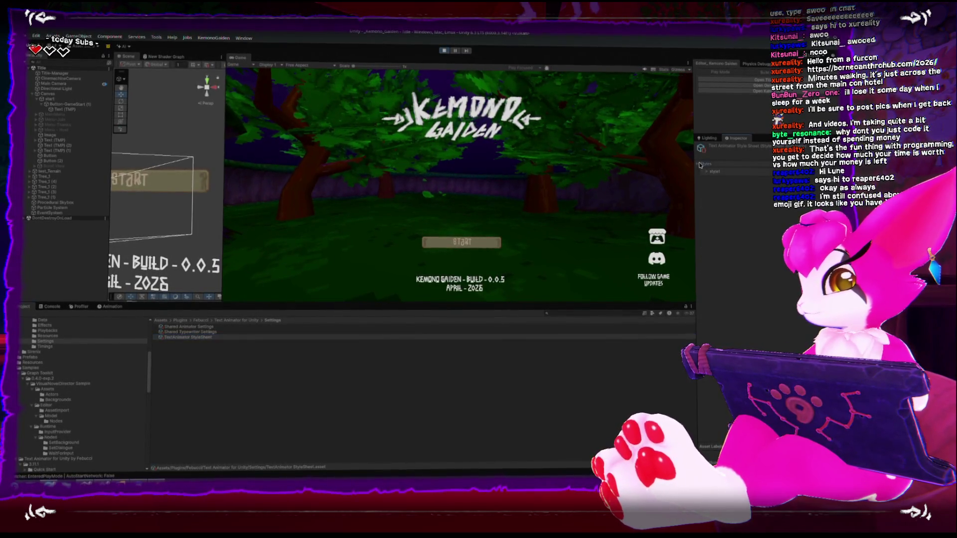
click(704, 172)
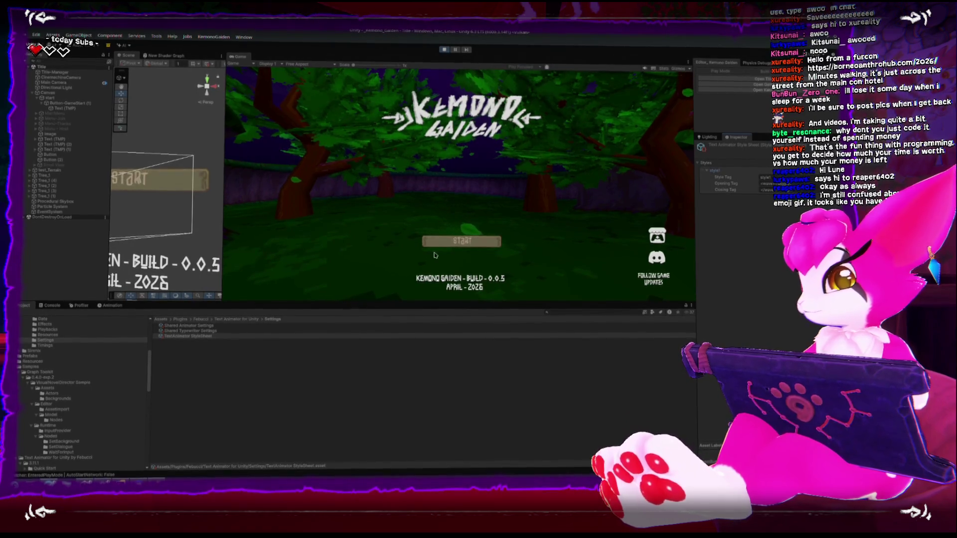
- Check the shared Typewriter settings, then open START's Shared Animator Settings in its own window
click(192, 331)
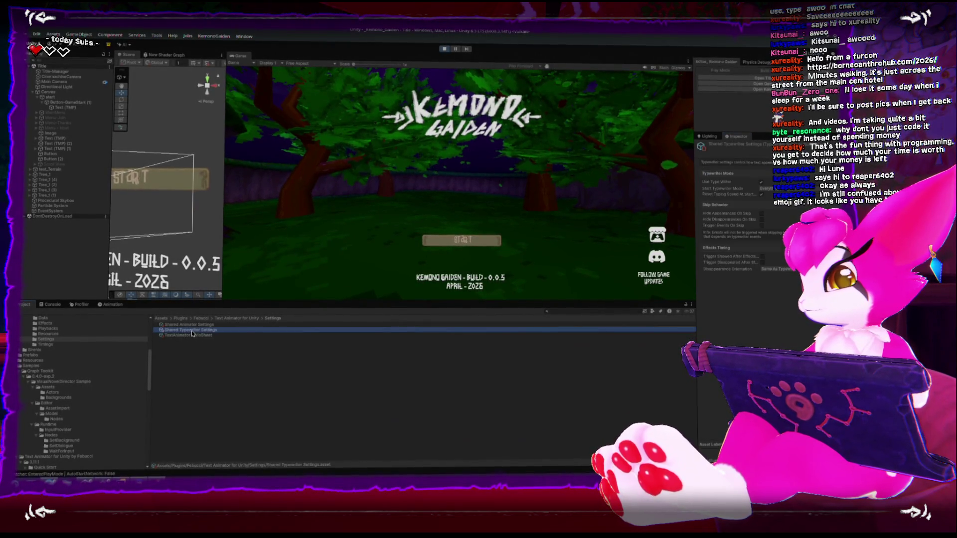
click(237, 319)
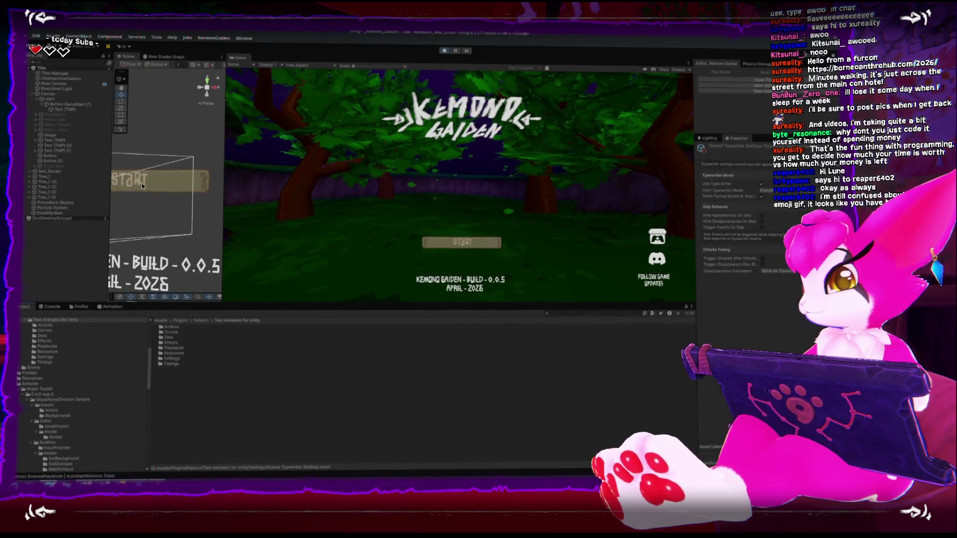
click(142, 186)
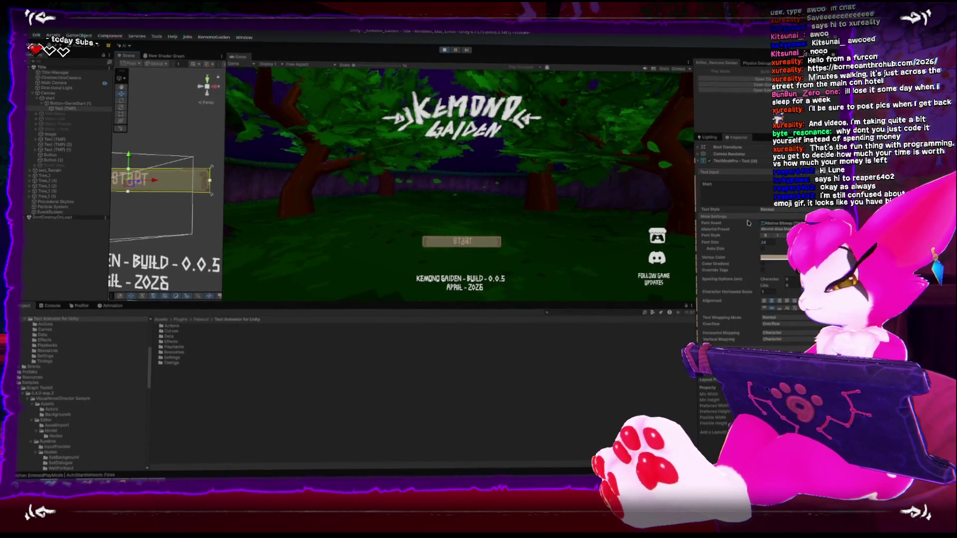
scroll(738, 220, down, 2)
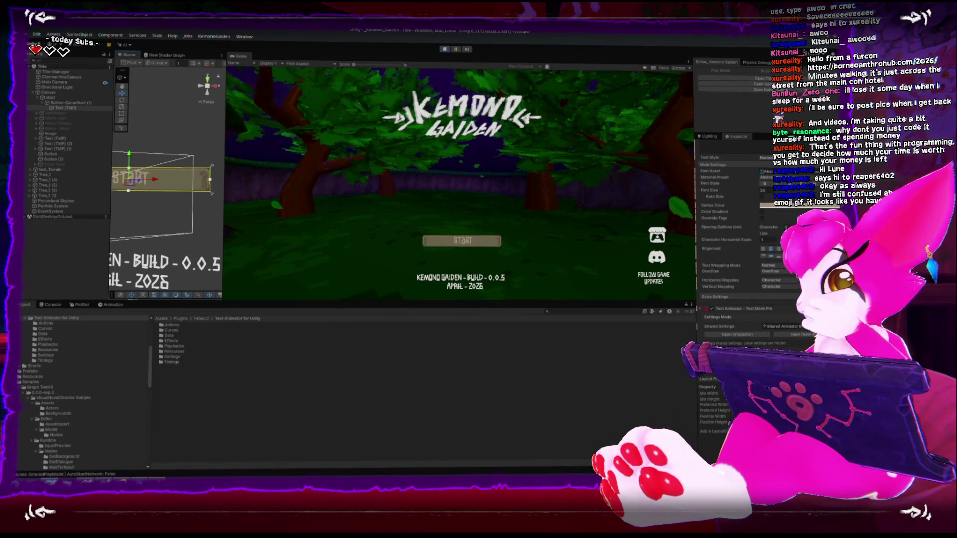
click(737, 335)
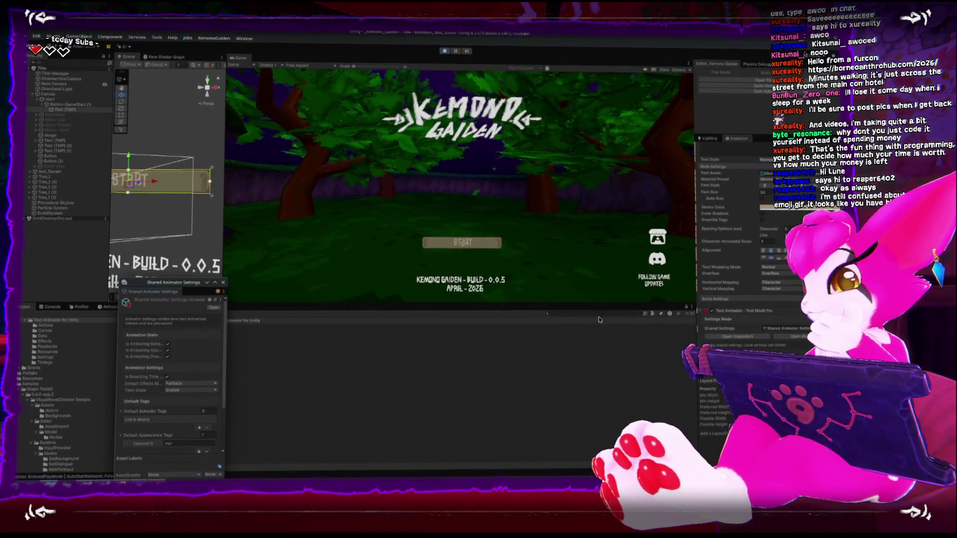
- Move the floating Shared Animator Settings window over the Game view and enlarge it
drag(171, 289, 349, 124)
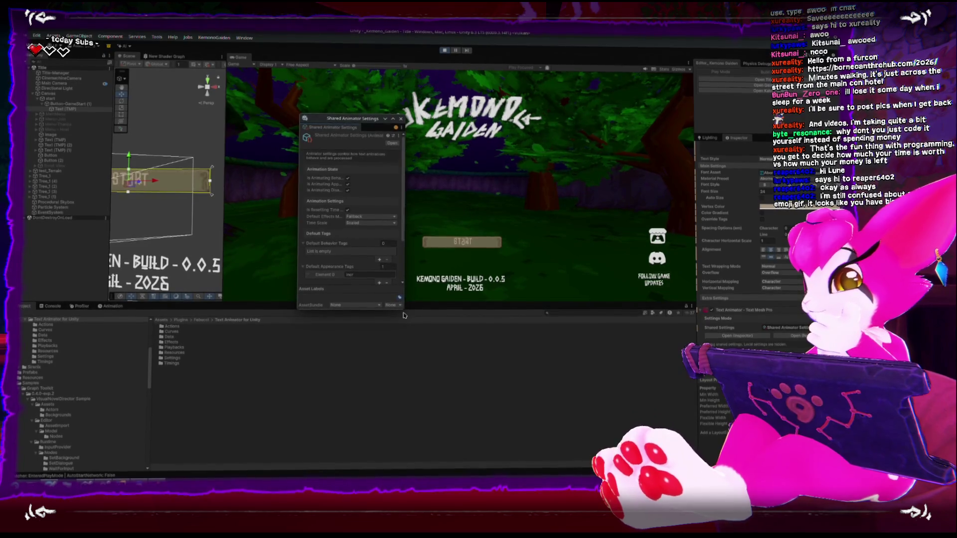
mouse_move(403, 309)
mouse_down()
mouse_move(523, 385)
mouse_move(508, 392)
mouse_up()
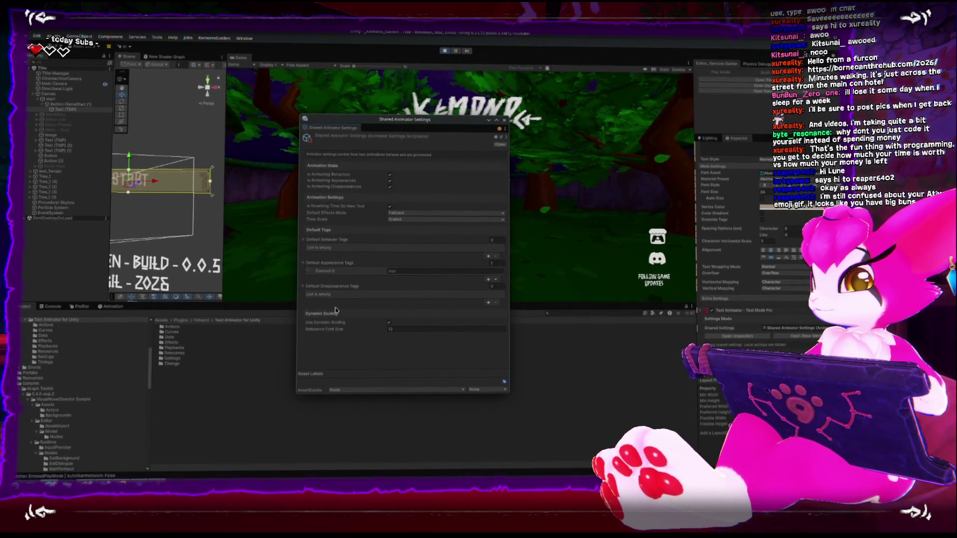
scroll(745, 290, down, 3)
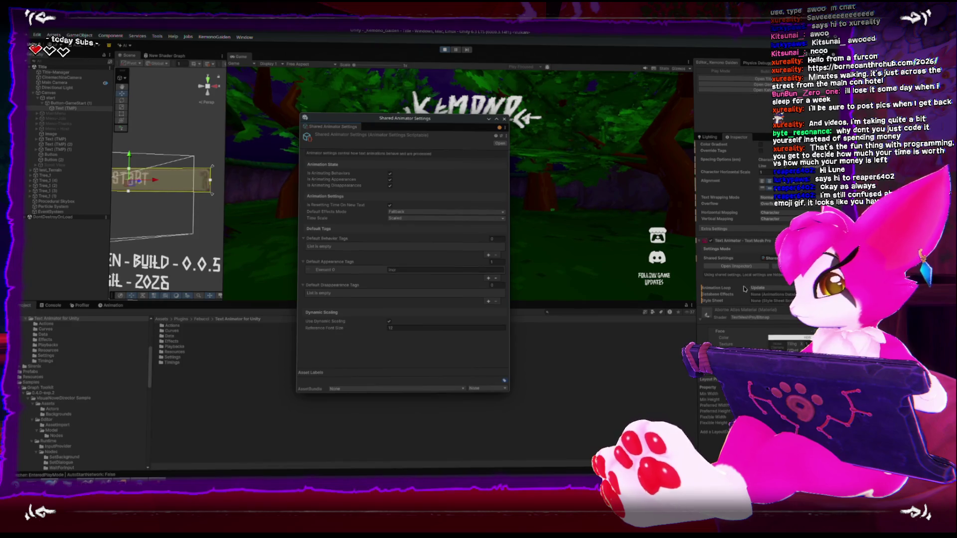
- Expand and collapse TMP Extra Settings, then bring the Text Animator docs forward
click(713, 230)
scroll(726, 206, down, 3)
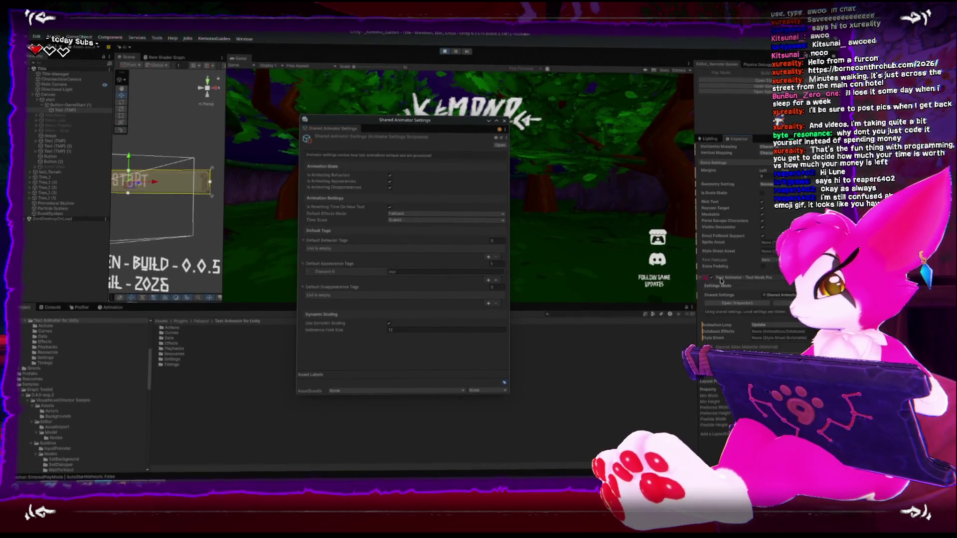
click(714, 163)
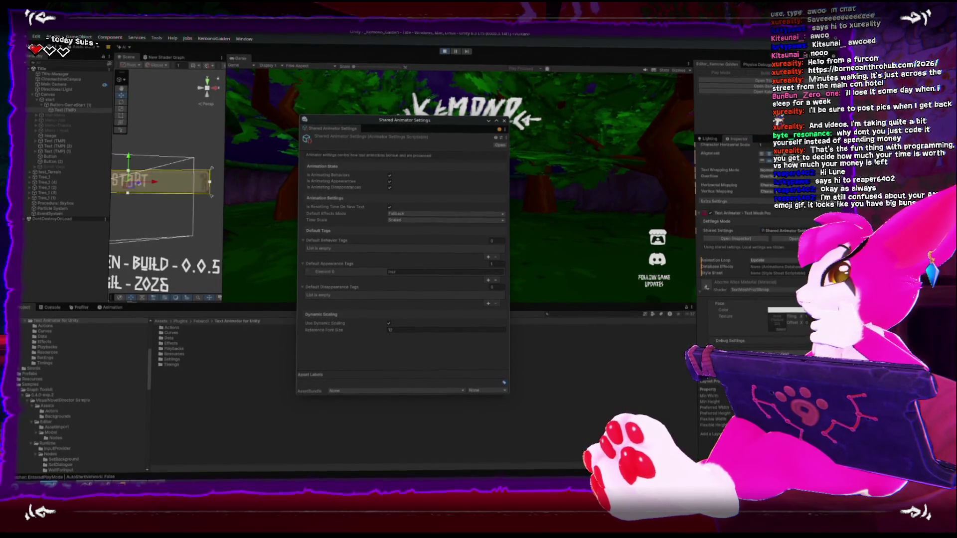
key(alt+Tab)
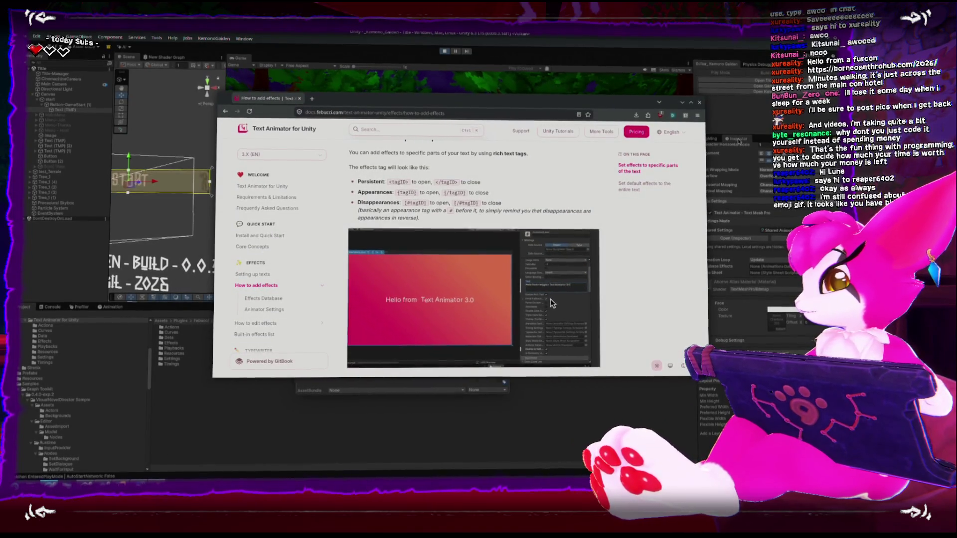
- In the Text Animator docs, open the How to edit effects page
key(alt+Tab)
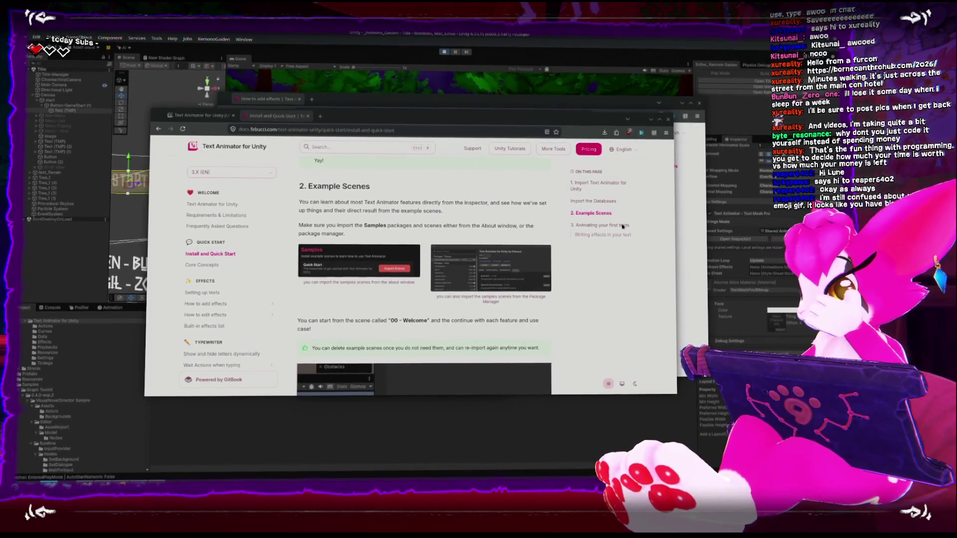
click(232, 314)
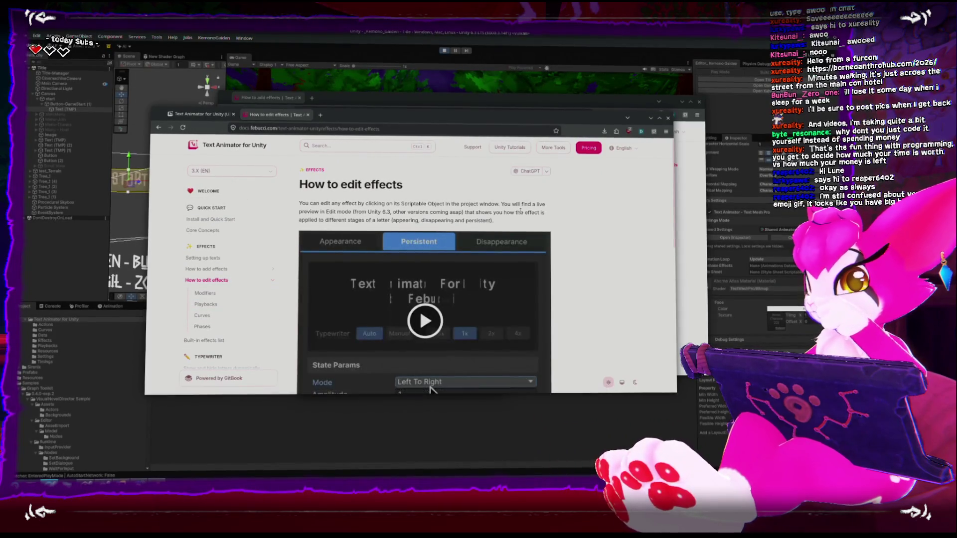
scroll(431, 261, down, 2)
scroll(520, 215, up, 2)
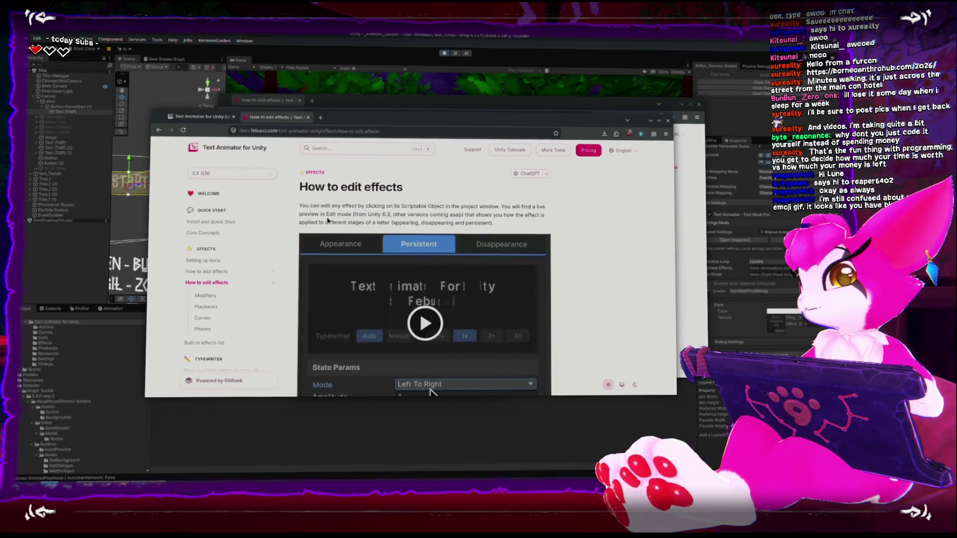
scroll(424, 279, down, 3)
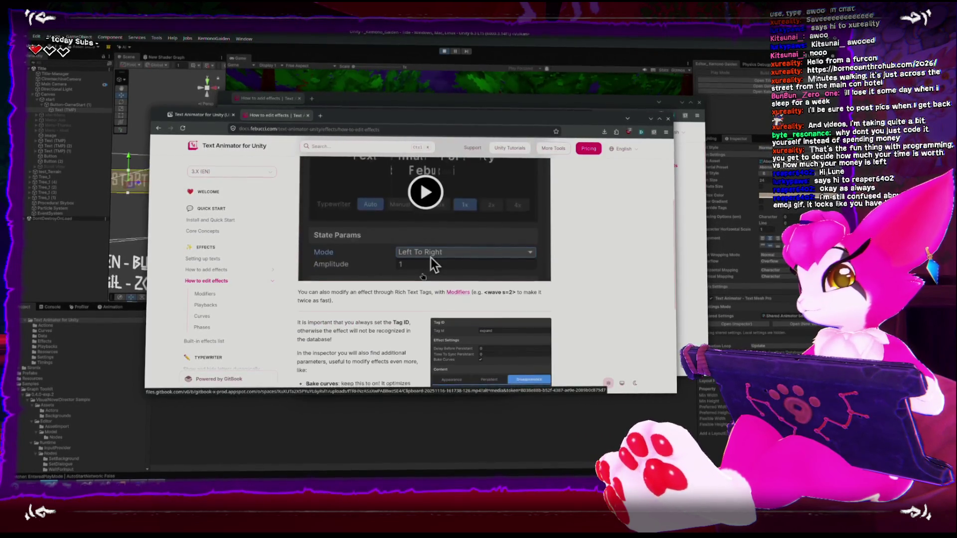
scroll(430, 256, up, 6)
- Play the effect editing demo video, then open How to add effects
click(431, 309)
scroll(431, 309, down, 5)
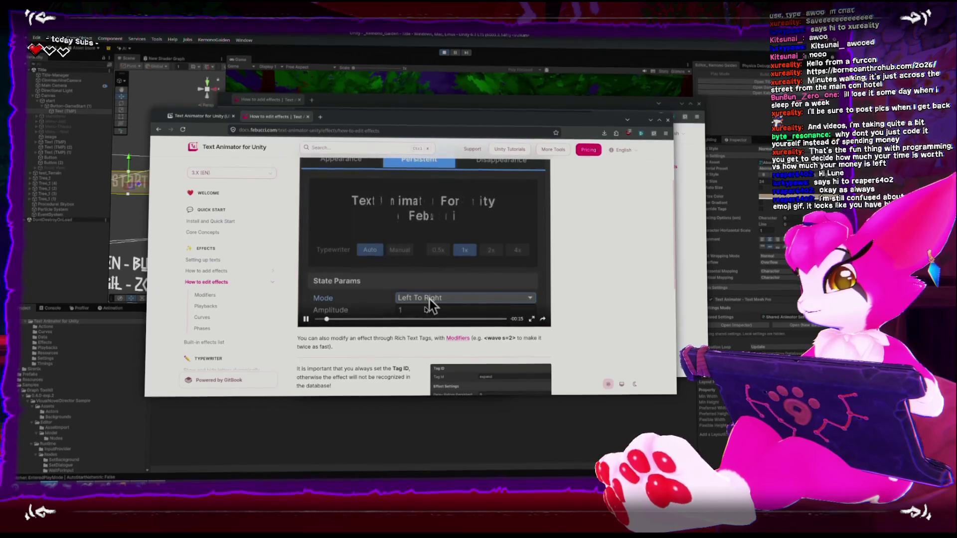
scroll(431, 309, up, 2)
scroll(425, 310, down, 2)
scroll(409, 299, up, 2)
click(207, 269)
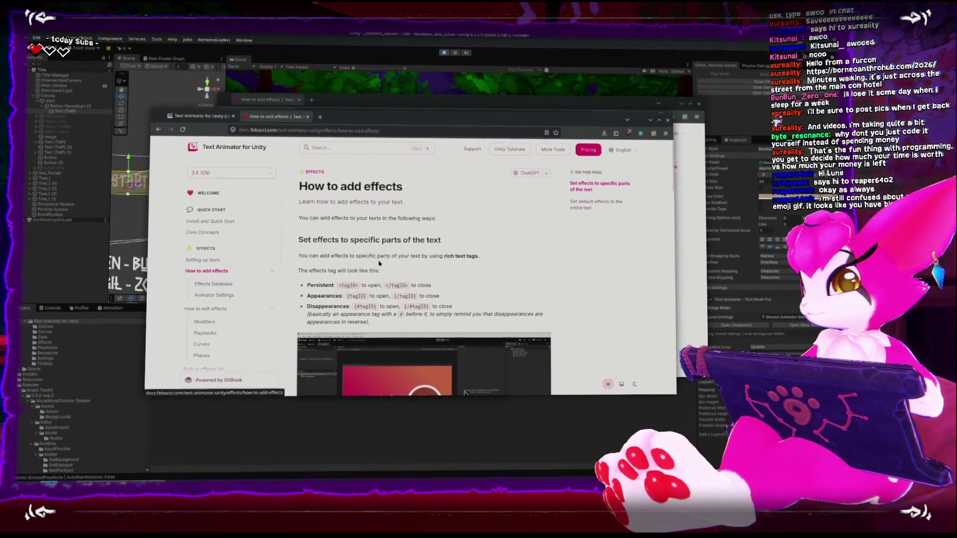
- Read How to add effects and expand the Text Mesh Pro default effects instructions
scroll(379, 264, down, 1)
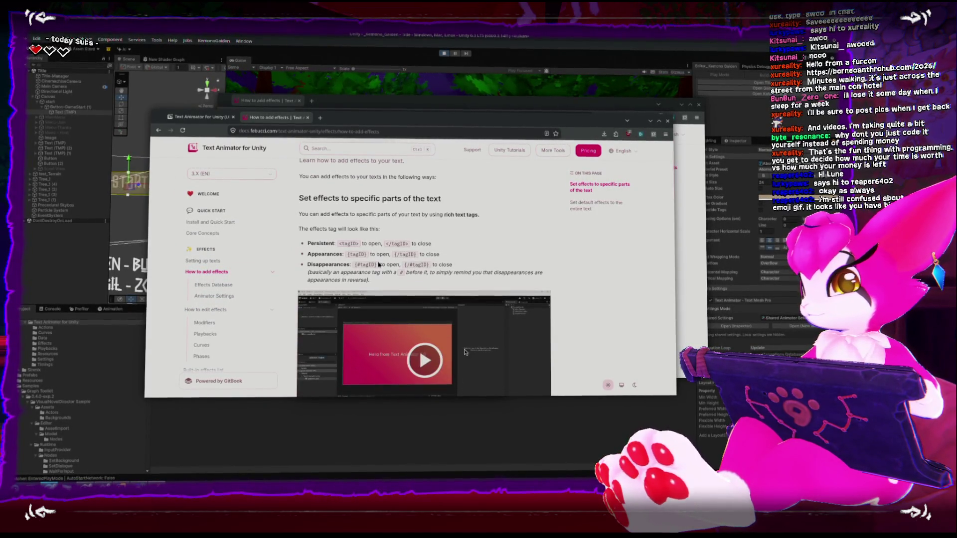
scroll(379, 265, down, 3)
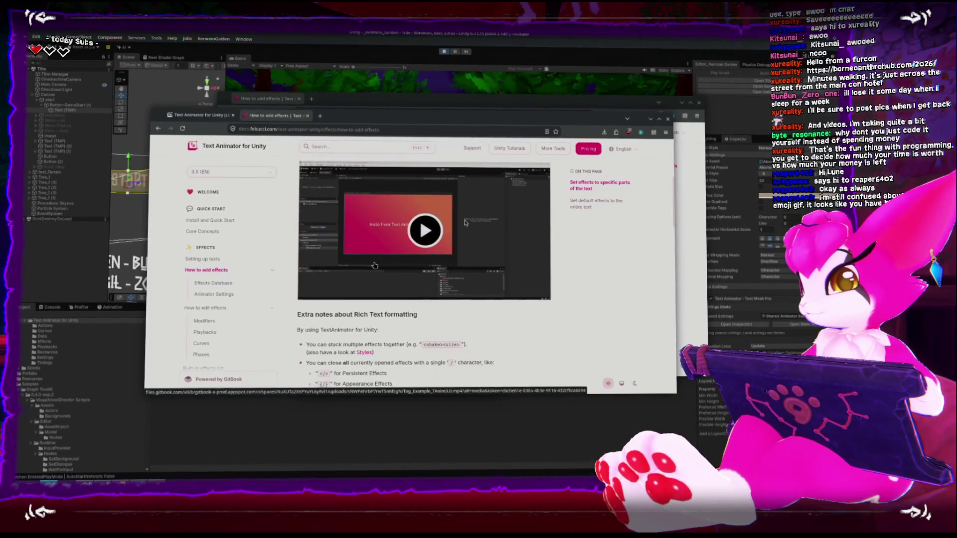
scroll(374, 265, down, 3)
scroll(371, 264, down, 3)
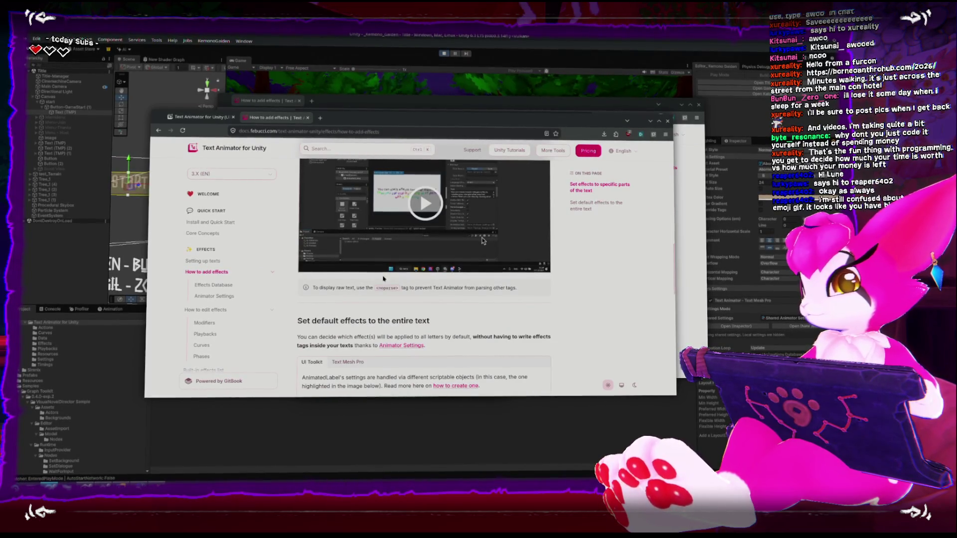
scroll(384, 279, down, 3)
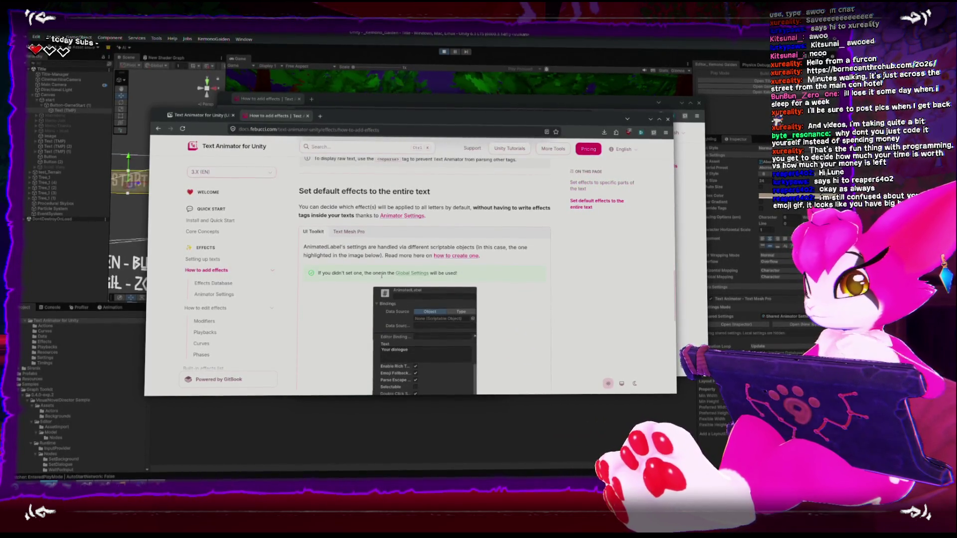
click(348, 231)
scroll(345, 234, down, 1)
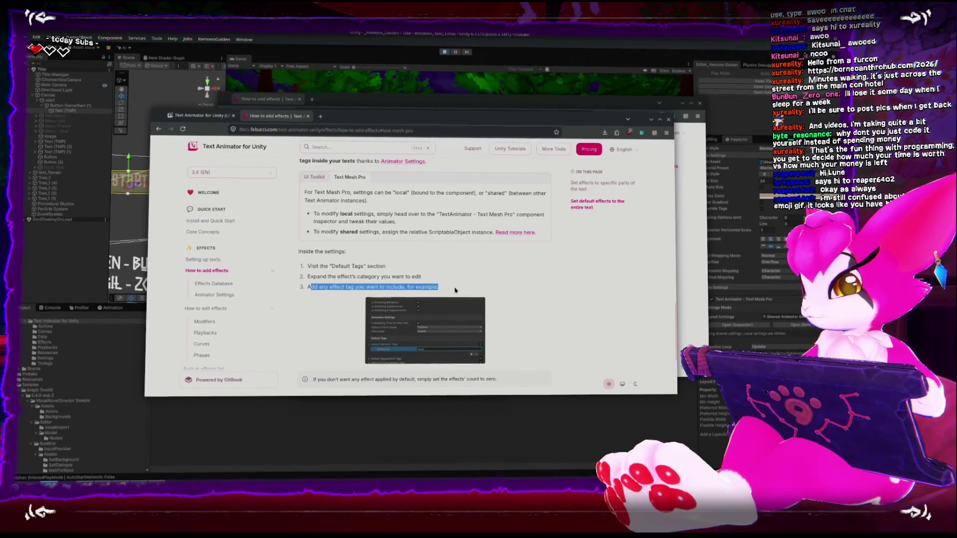
- Reposition the docs window and open the Effects Database page
scroll(455, 290, down, 1)
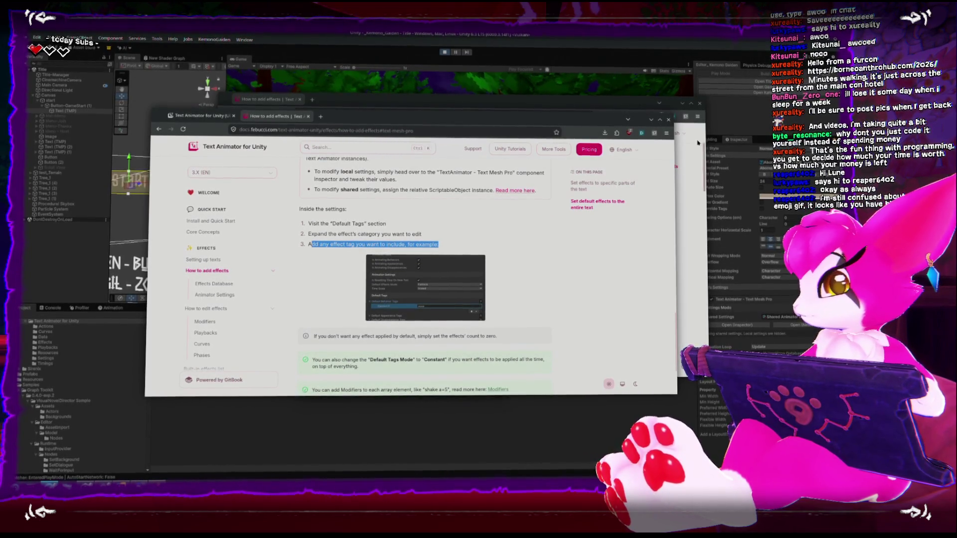
mouse_move(590, 126)
mouse_down()
mouse_move(439, 129)
mouse_move(499, 129)
mouse_up()
scroll(308, 257, down, 1)
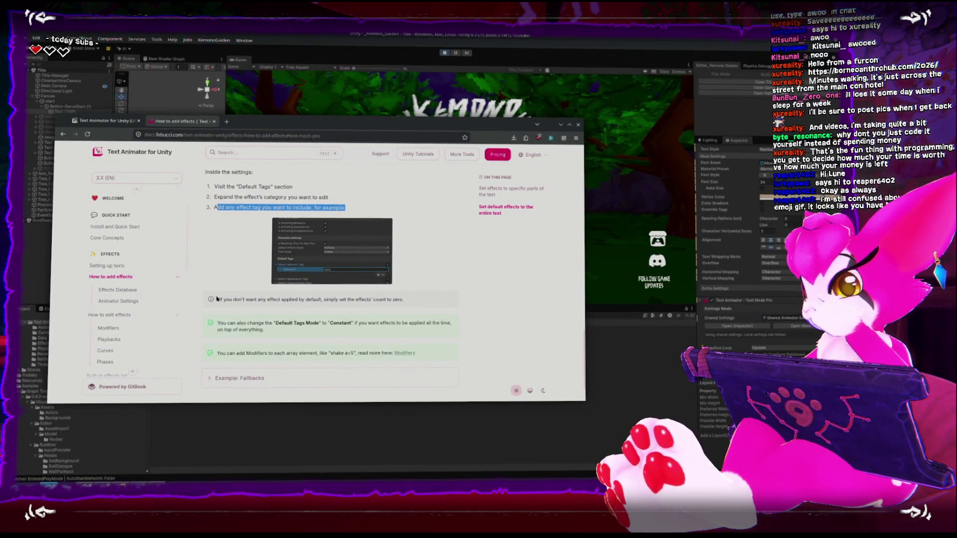
click(122, 289)
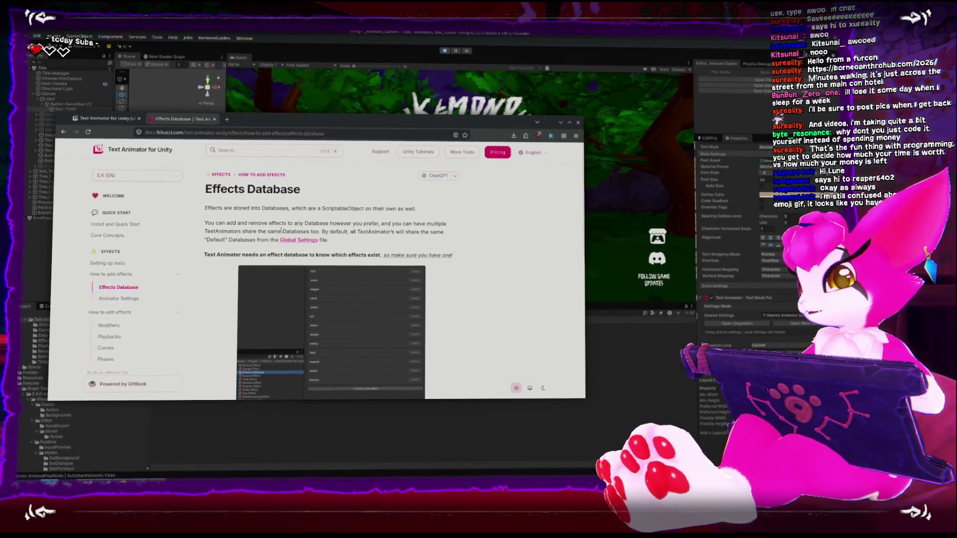
- Scroll through the Effects Database page
scroll(289, 227, down, 2)
scroll(300, 222, up, 1)
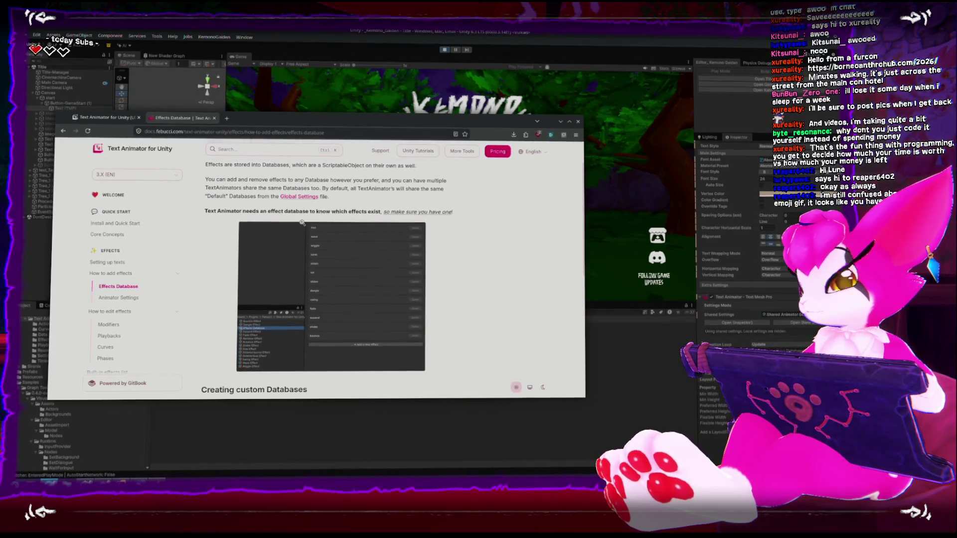
scroll(302, 224, down, 3)
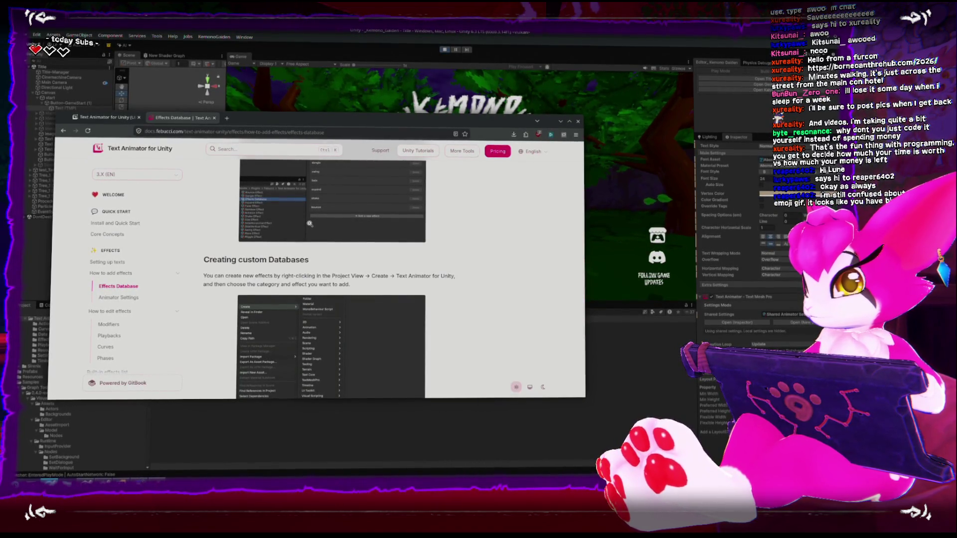
scroll(310, 224, down, 3)
scroll(309, 224, down, 1)
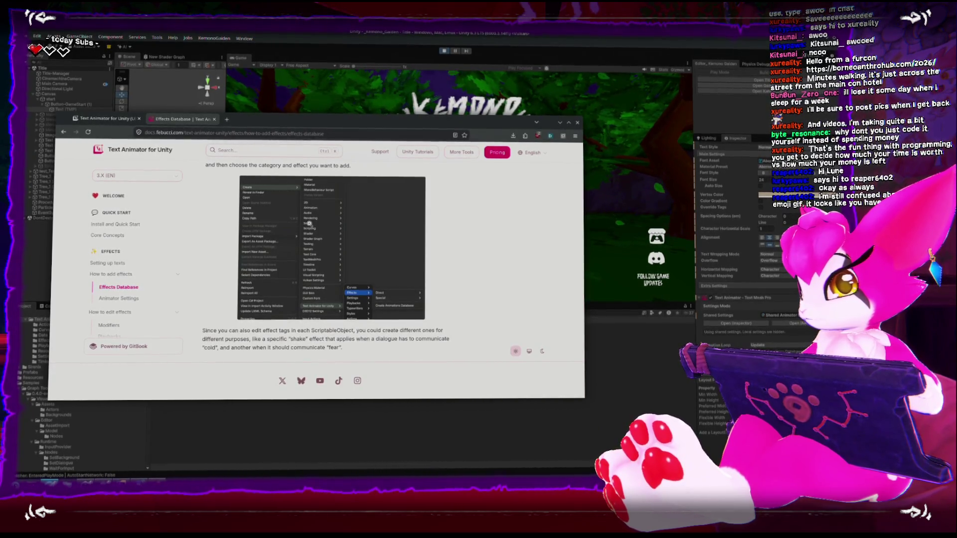
- Look at the Animator Settings page, then return to Effects Database
scroll(285, 261, up, 10)
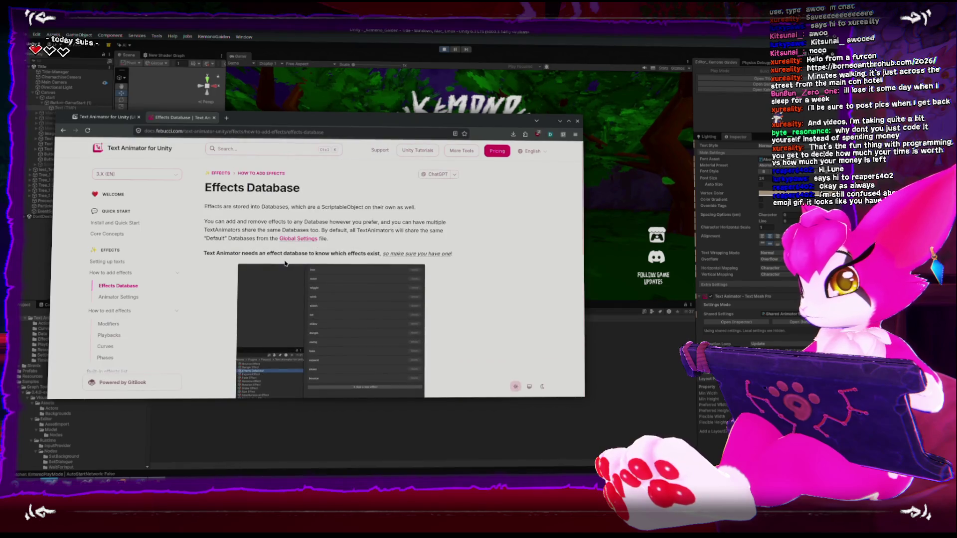
scroll(232, 249, down, 1)
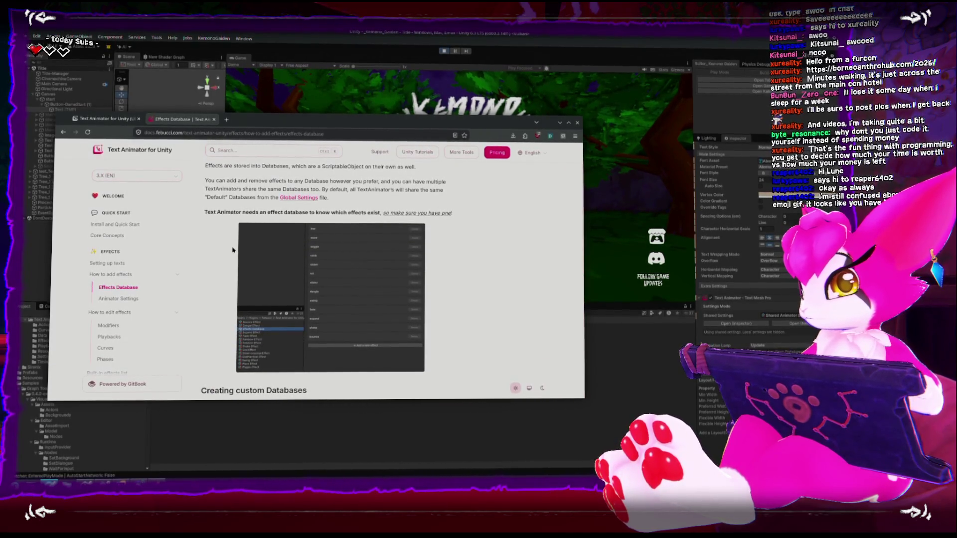
scroll(232, 249, down, 6)
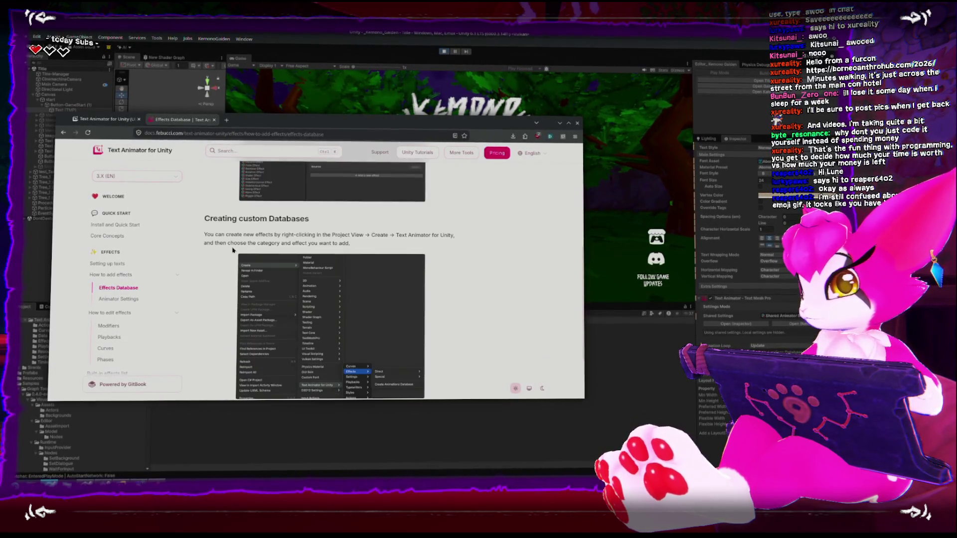
click(127, 299)
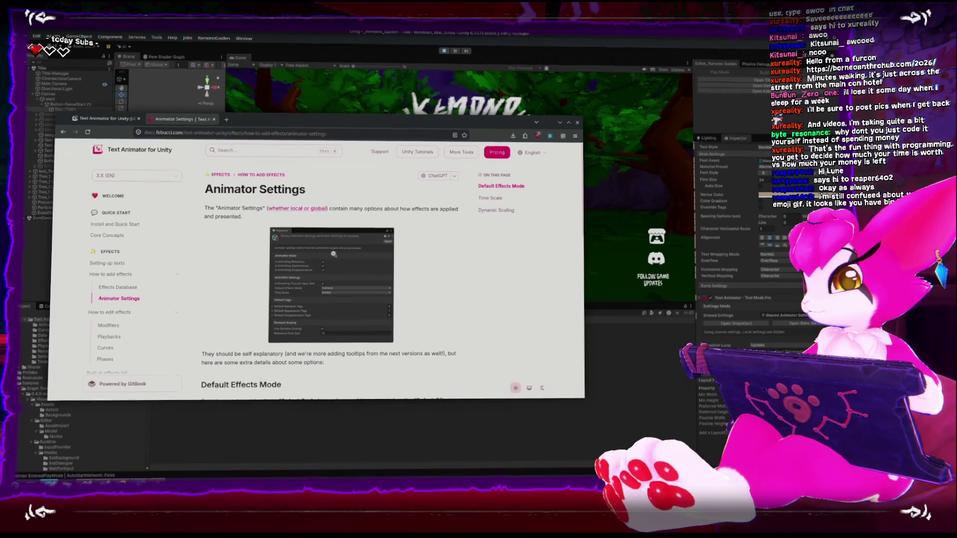
scroll(331, 255, down, 2)
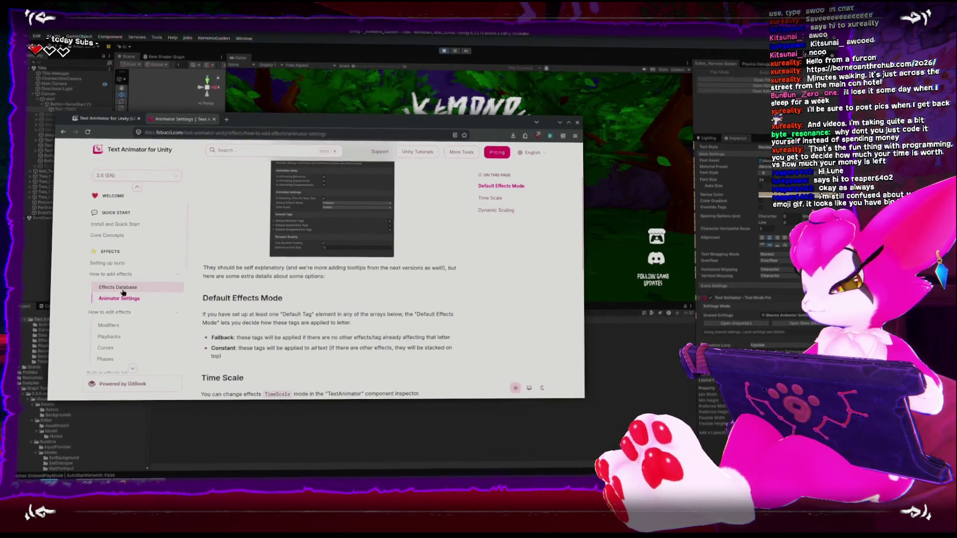
click(119, 288)
- Read 'Creating custom Databases', then return to Unity and close Shared Animator Settings
scroll(267, 295, down, 5)
scroll(267, 295, down, 1)
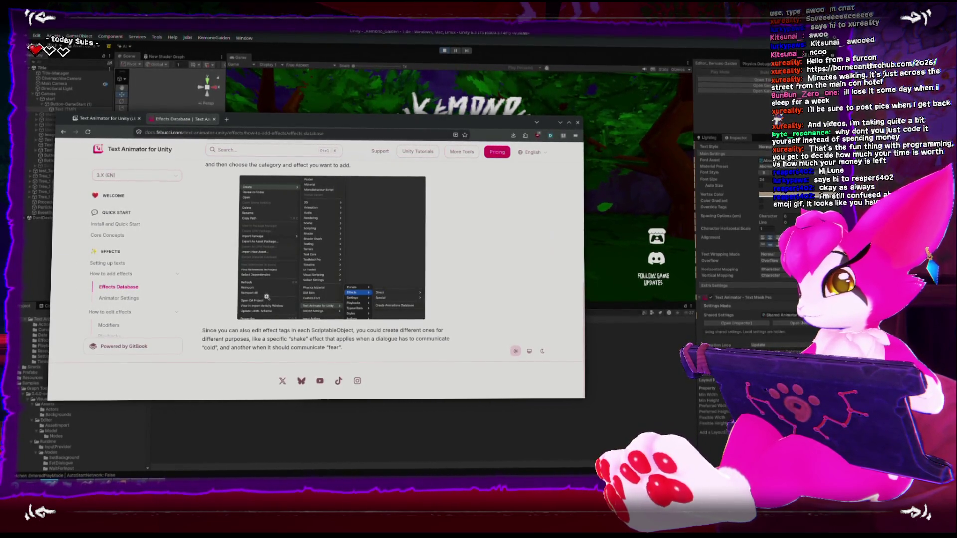
scroll(267, 298, up, 1)
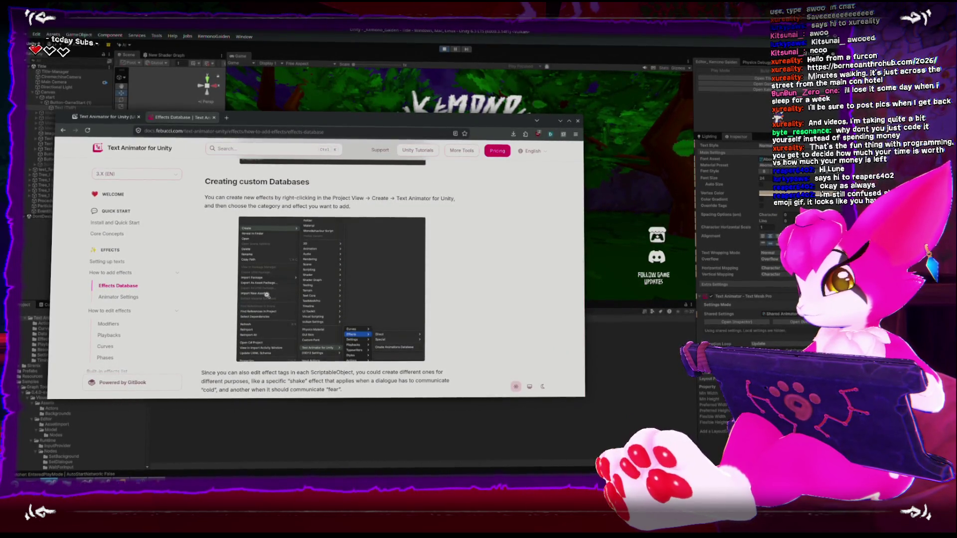
scroll(268, 297, up, 2)
key(alt+Tab)
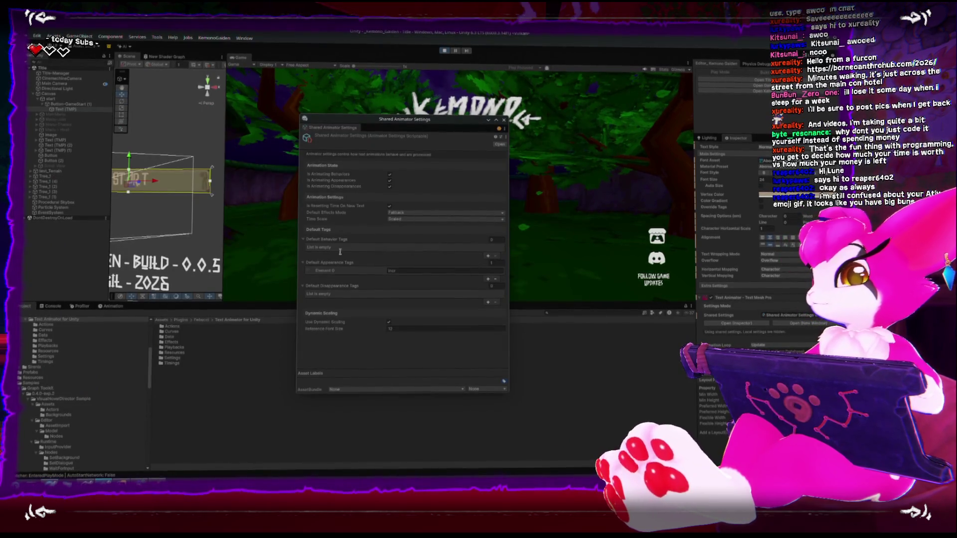
click(34, 387)
- In the App folder, create a Text Animator for Unity > Effects > Direct > Position asset
scroll(34, 387, up, 5)
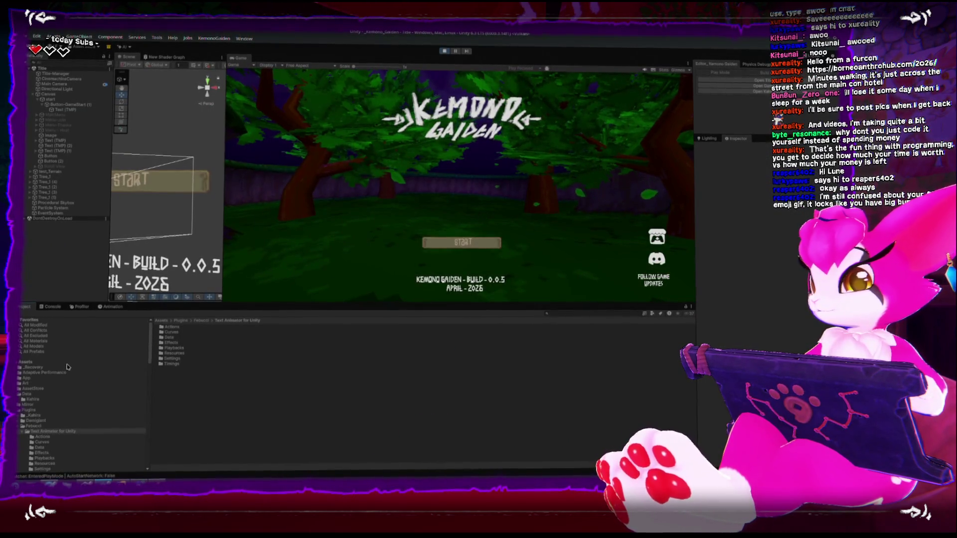
click(26, 377)
right_click(226, 409)
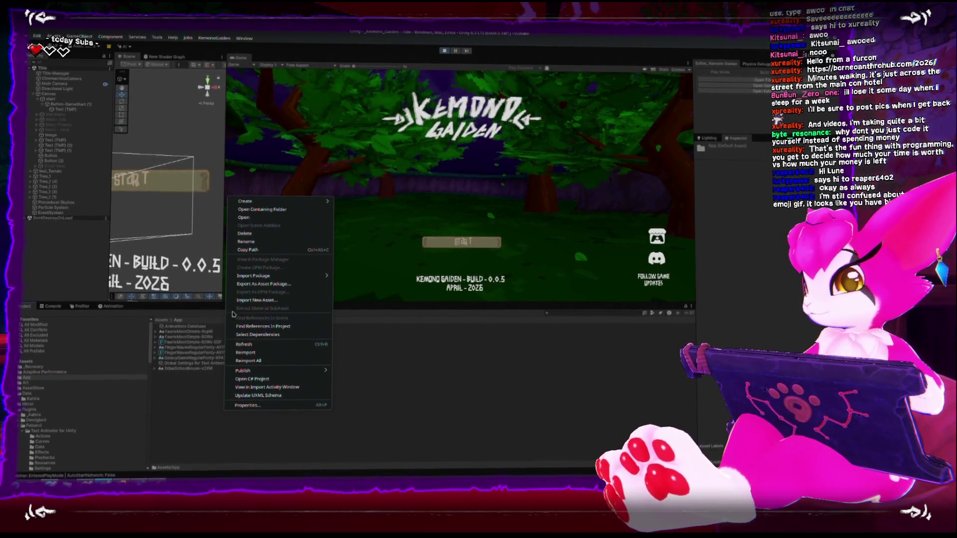
mouse_move(327, 203)
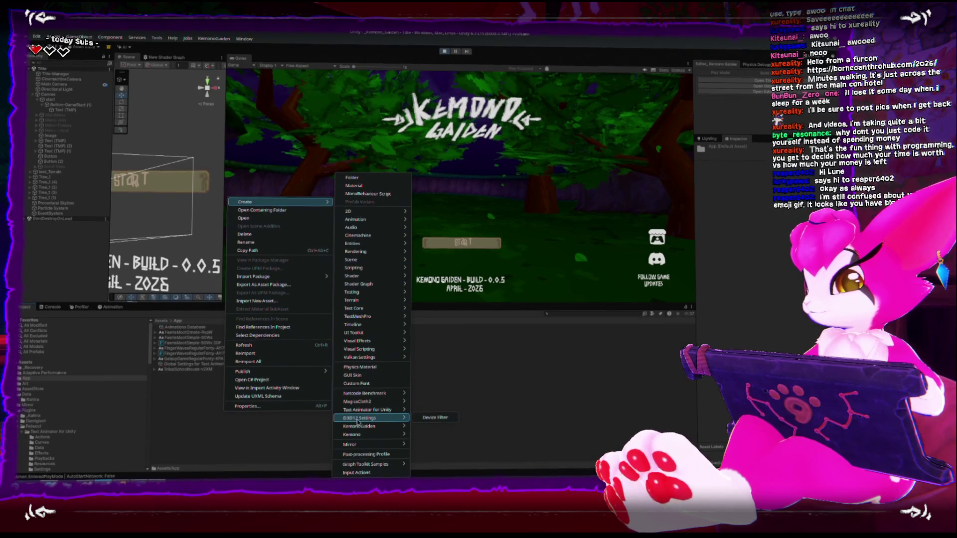
mouse_move(371, 410)
mouse_move(439, 417)
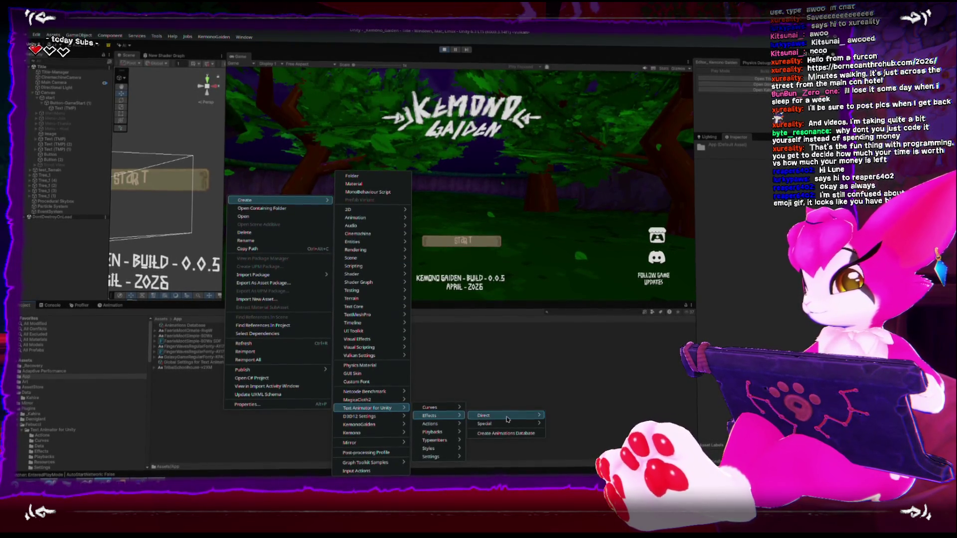
mouse_move(505, 427)
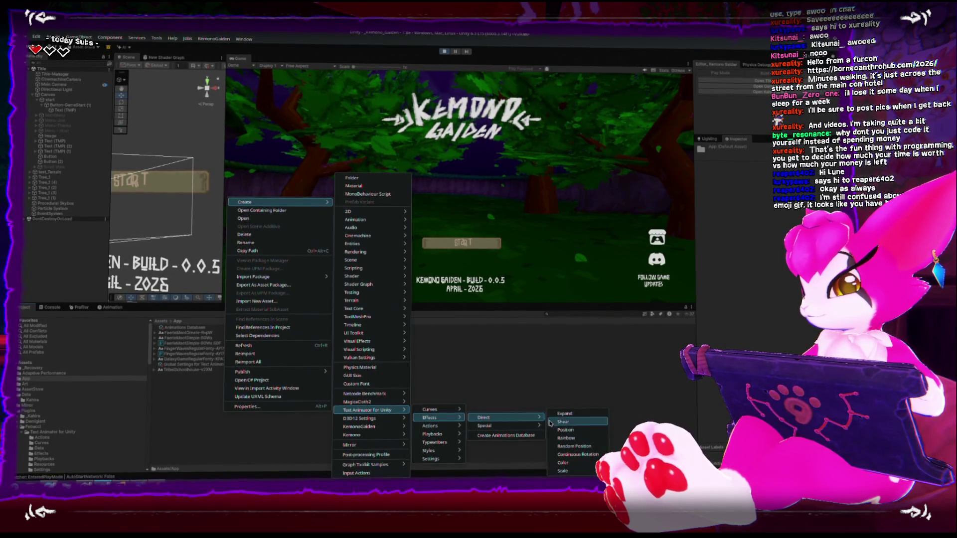
mouse_move(440, 450)
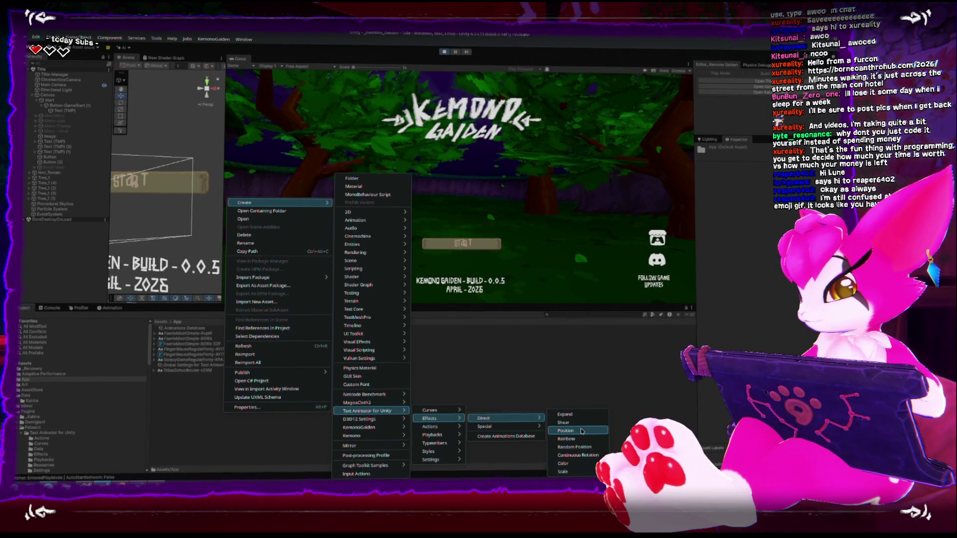
click(566, 431)
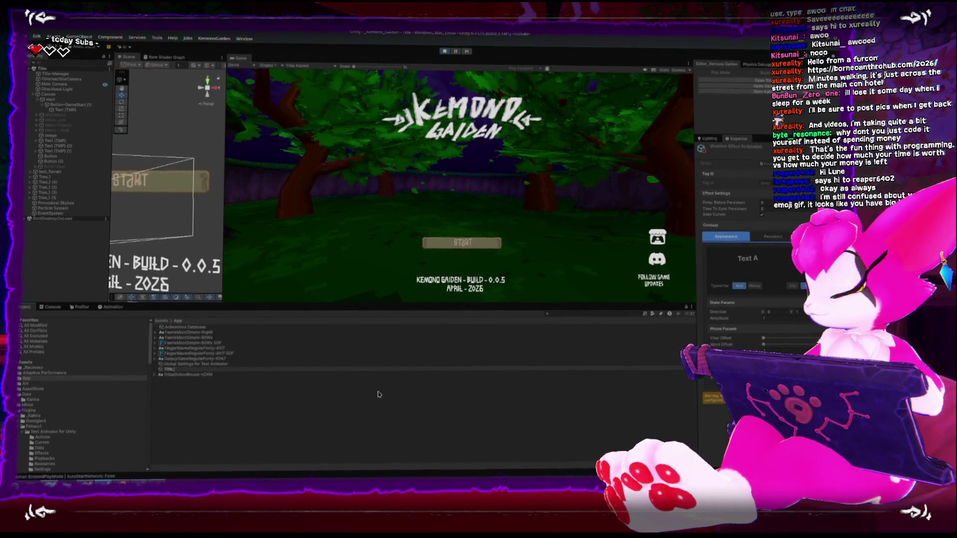
- Name the Position effect AnimationTextEffects_Title and float its settings in a separate window
text(Animat)
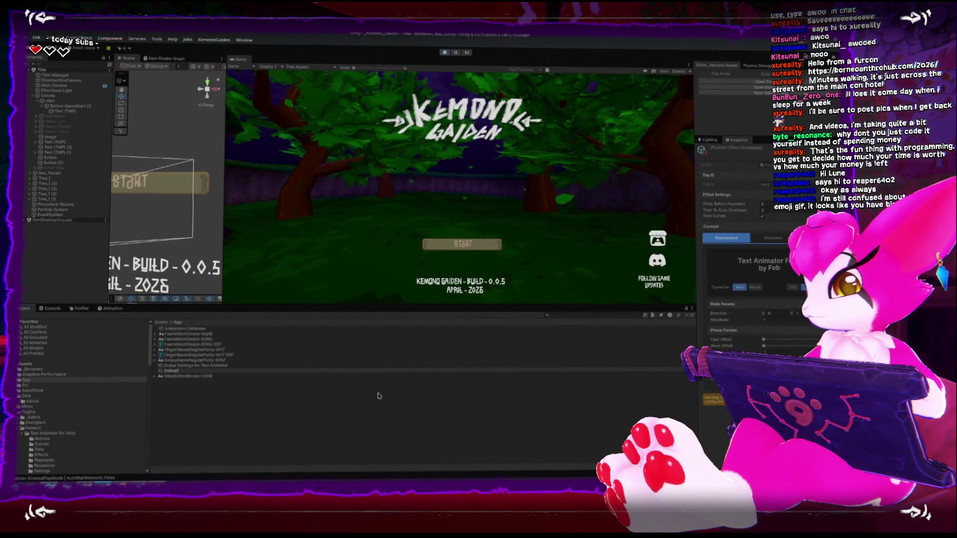
text(ion1extEff)
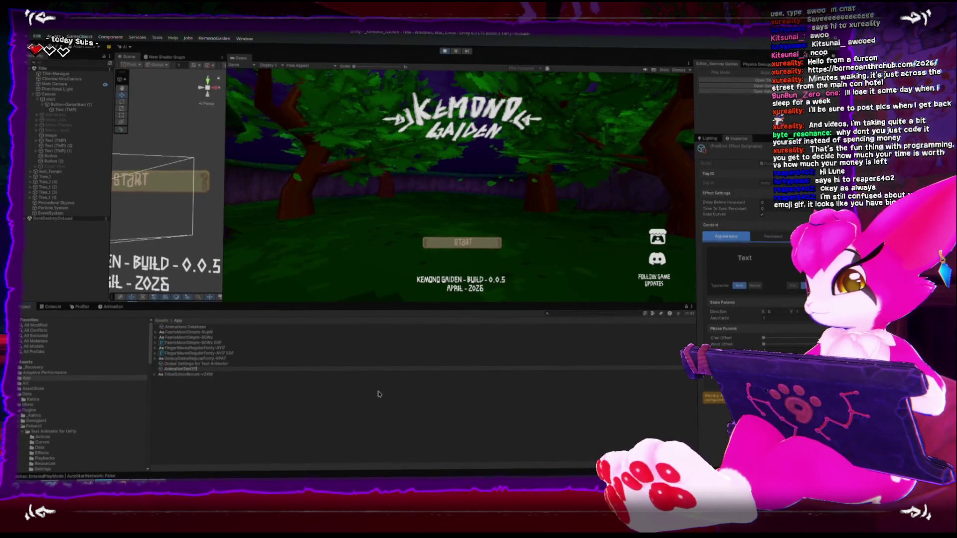
text(ect_T)
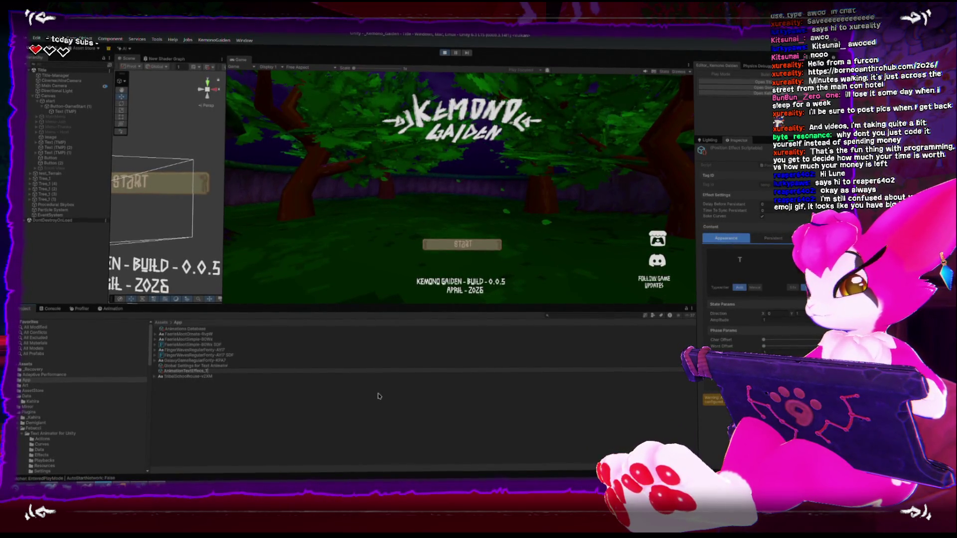
text(M)
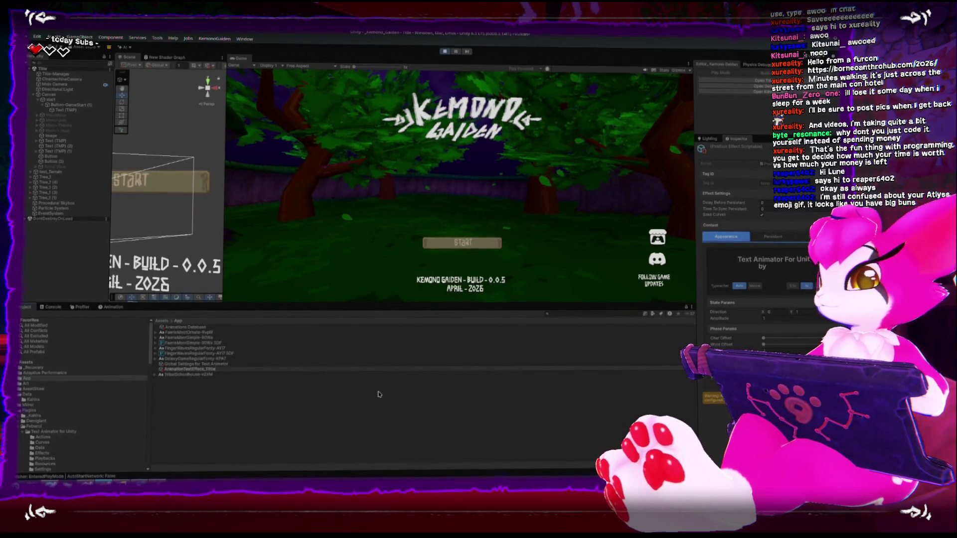
text(tle)
key(Return)
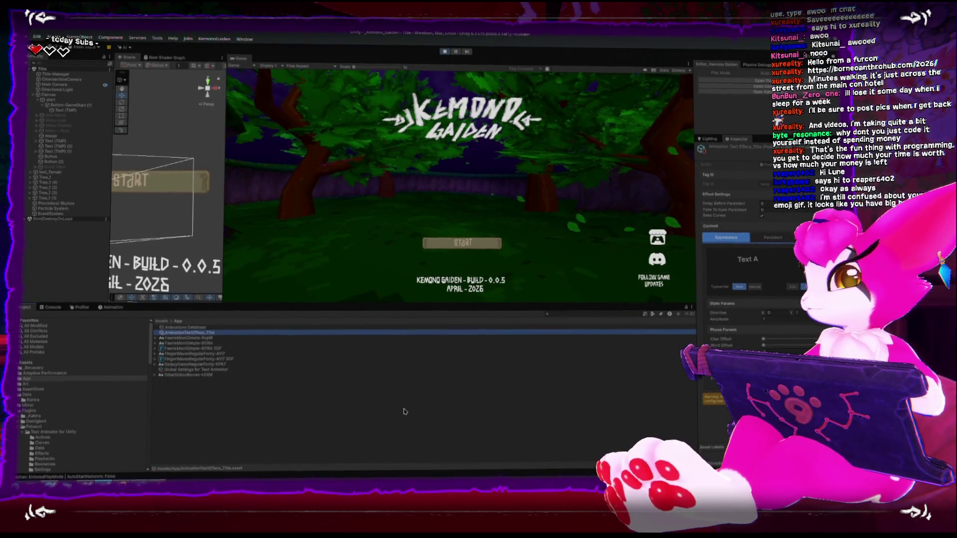
mouse_move(727, 141)
mouse_down()
mouse_move(551, 64)
mouse_move(568, 197)
mouse_move(598, 194)
mouse_move(526, 256)
mouse_up()
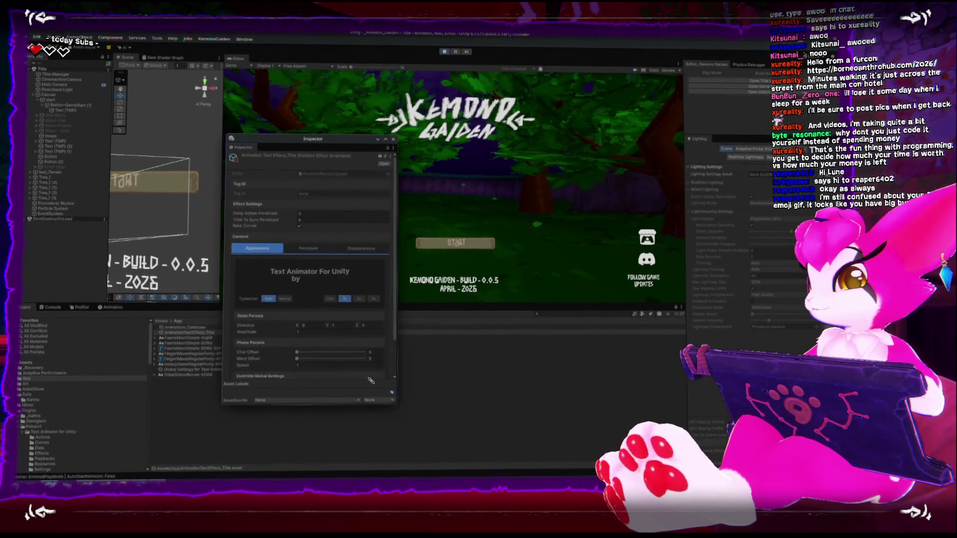
- Tune the Persistent wave: word offset 0.063, amplitude about 1.36, char offset 0.047
click(324, 248)
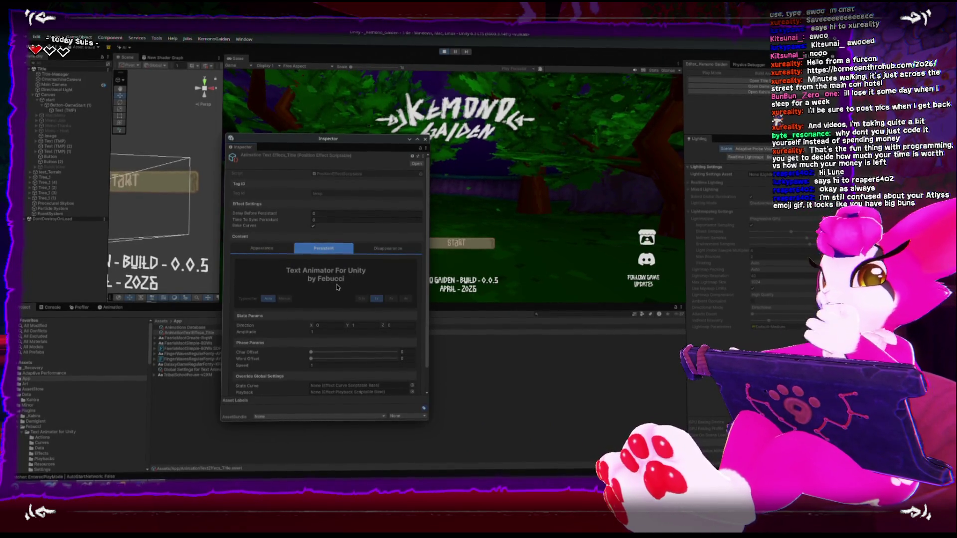
scroll(324, 329, down, 1)
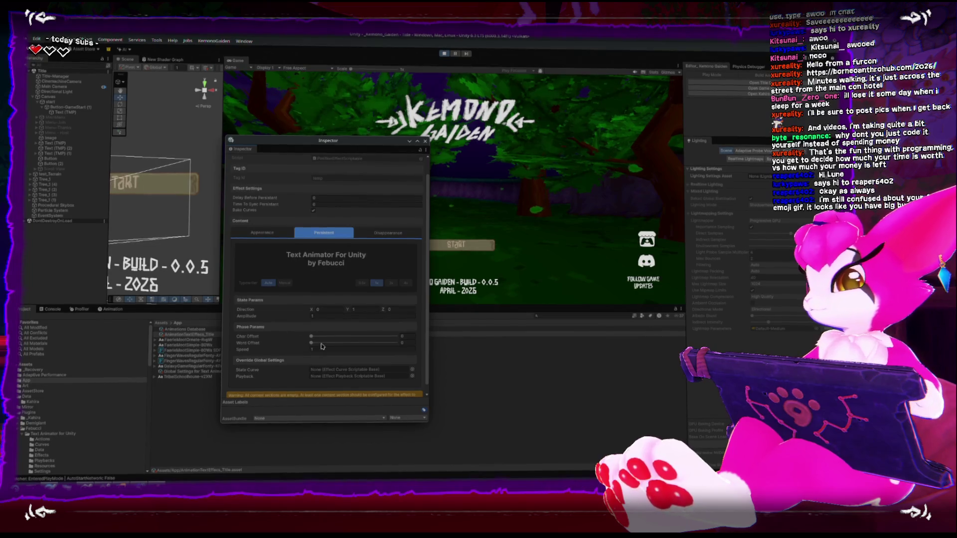
drag(312, 343, 311, 339)
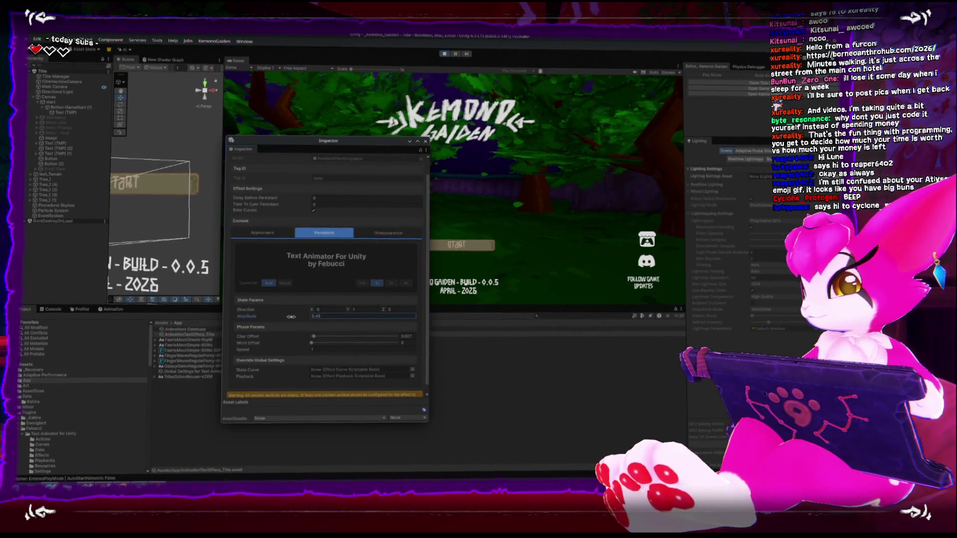
drag(298, 317, 289, 315)
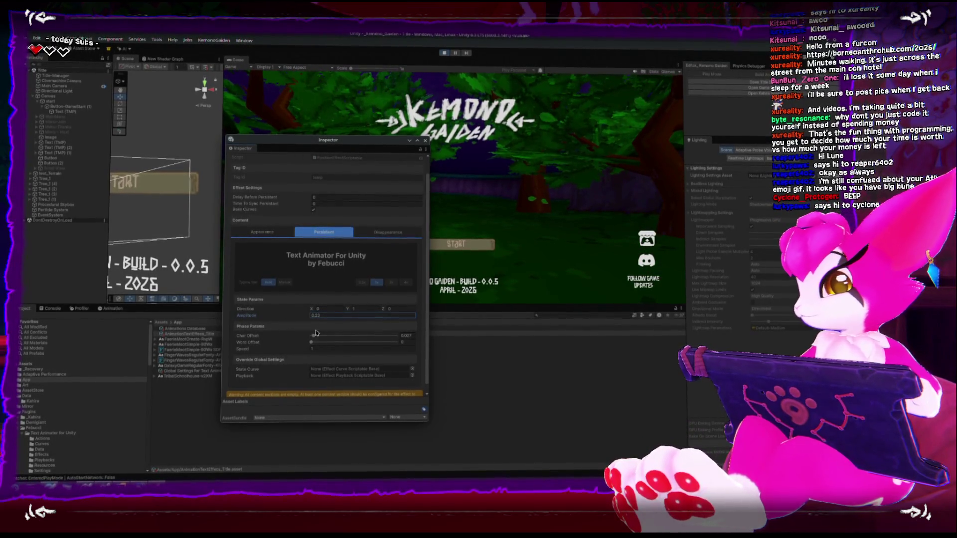
drag(313, 335, 319, 337)
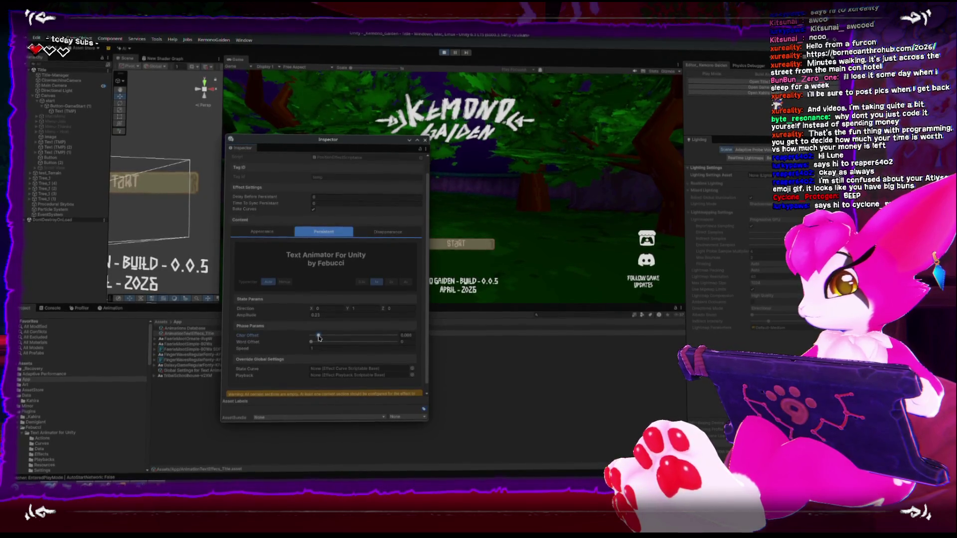
- Set the persistent wave's Phase Params Speed to 0.5
click(330, 347)
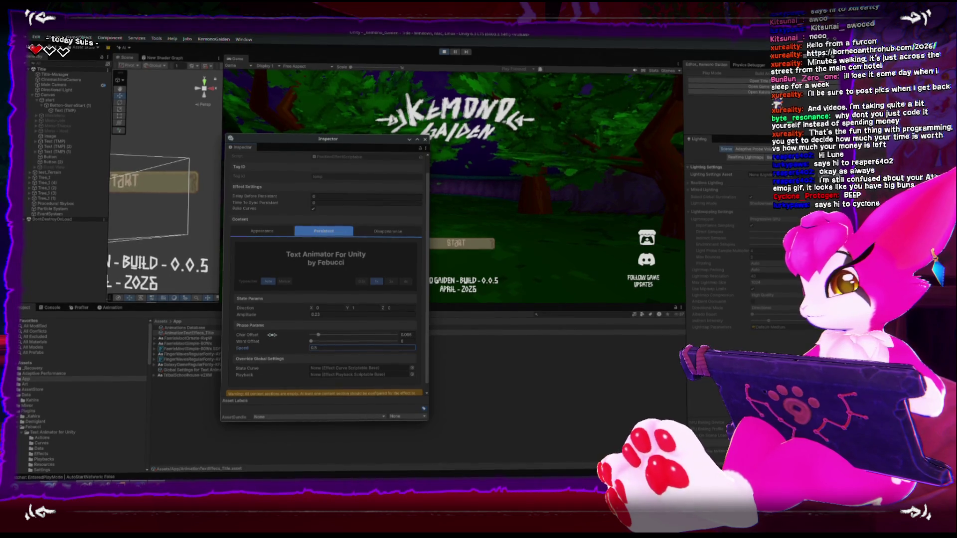
scroll(273, 339, down, 1)
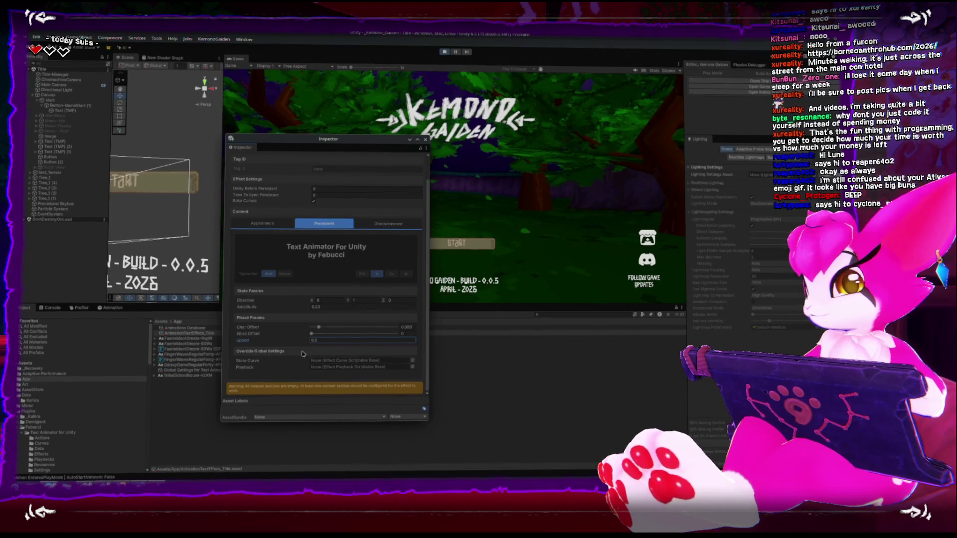
scroll(306, 360, up, 2)
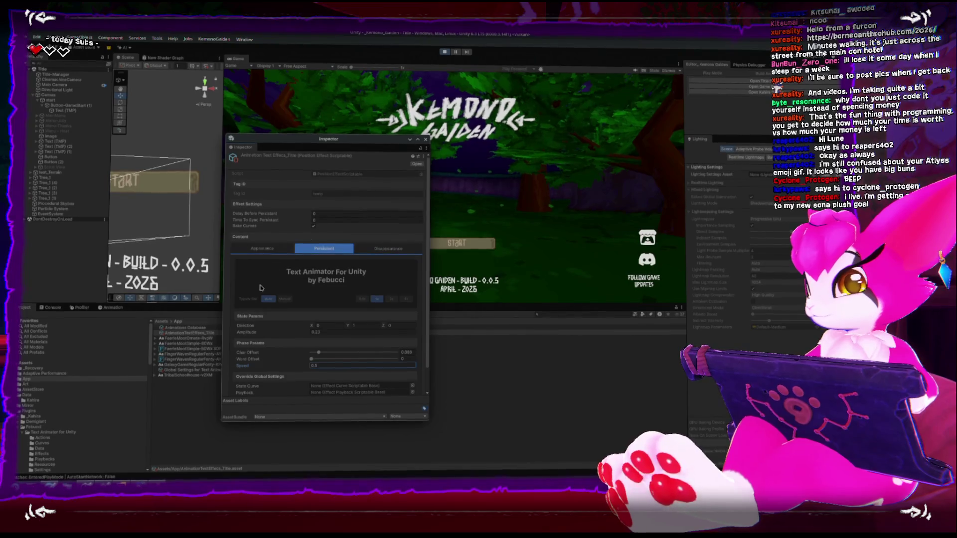
scroll(277, 376, down, 1)
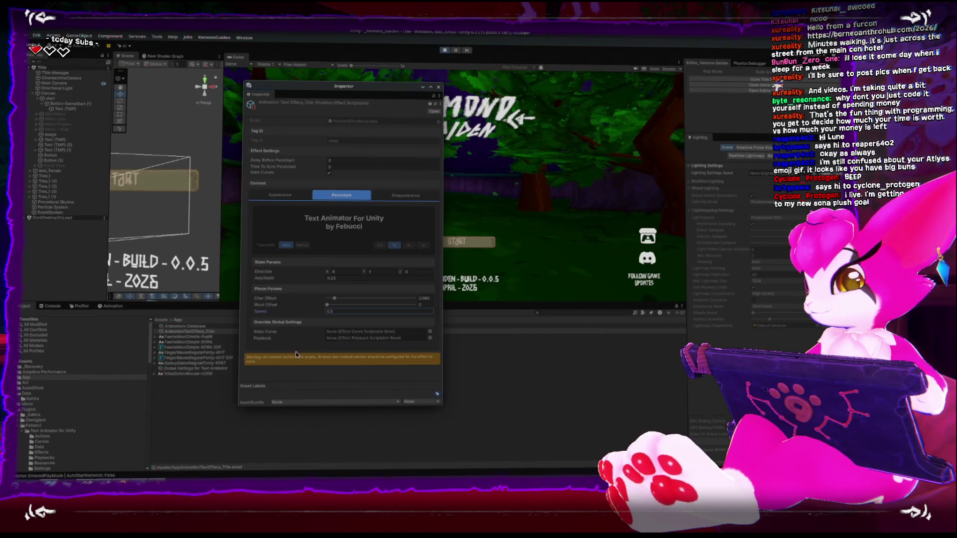
click(280, 197)
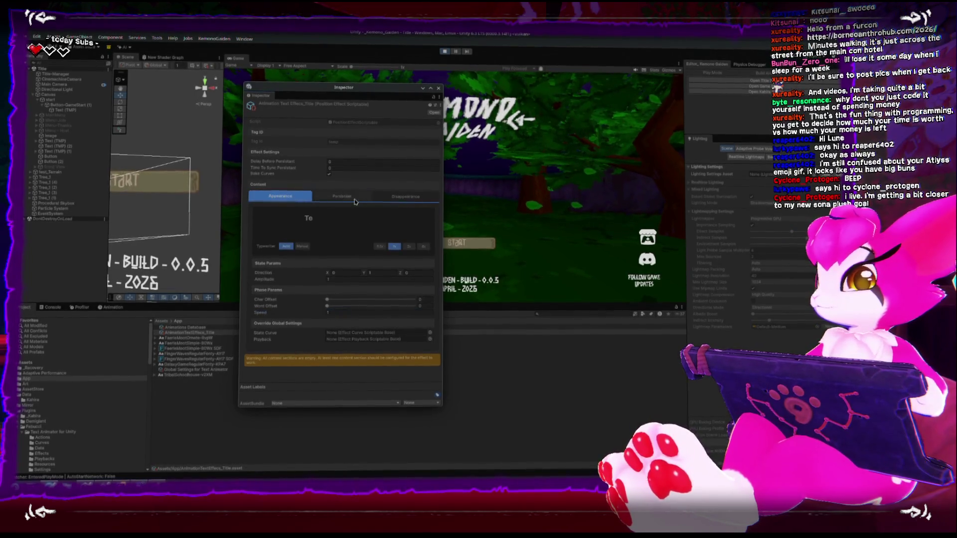
- Try Default Playback and Hold Curve on the Persistent effect, then undo both back to None
click(356, 201)
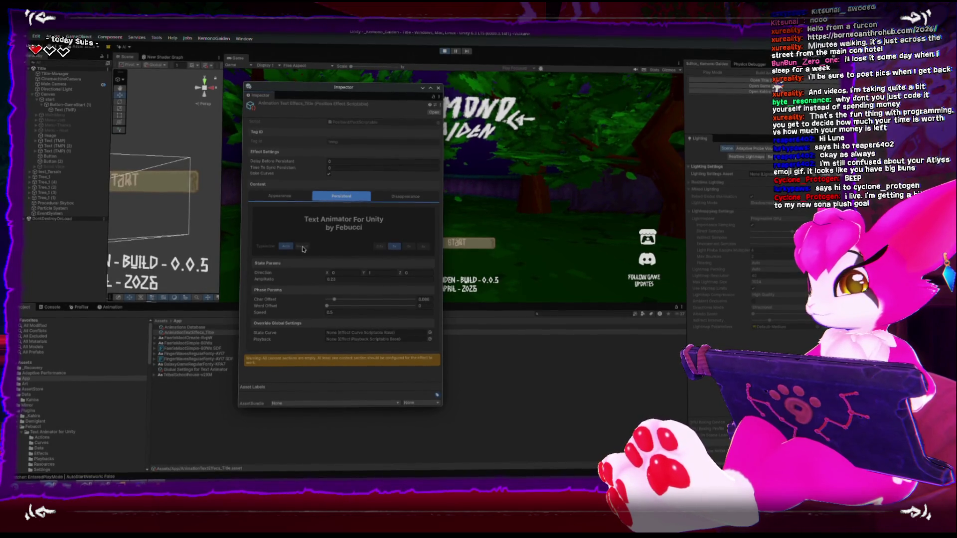
right_click(335, 334)
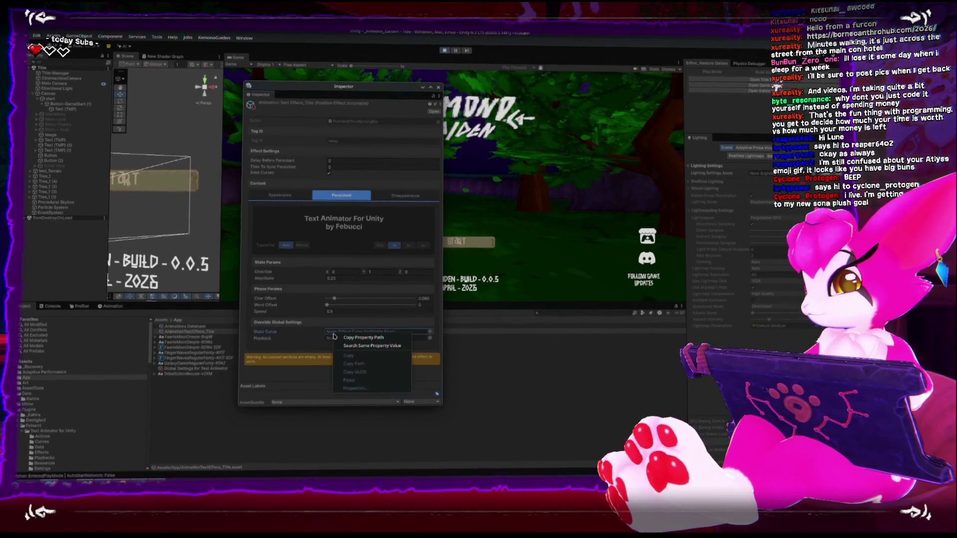
click(306, 341)
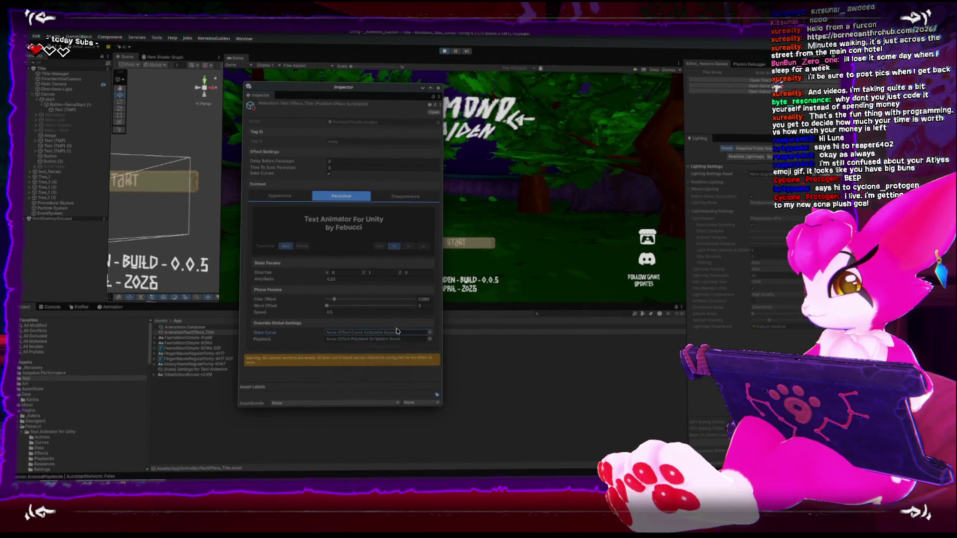
click(429, 338)
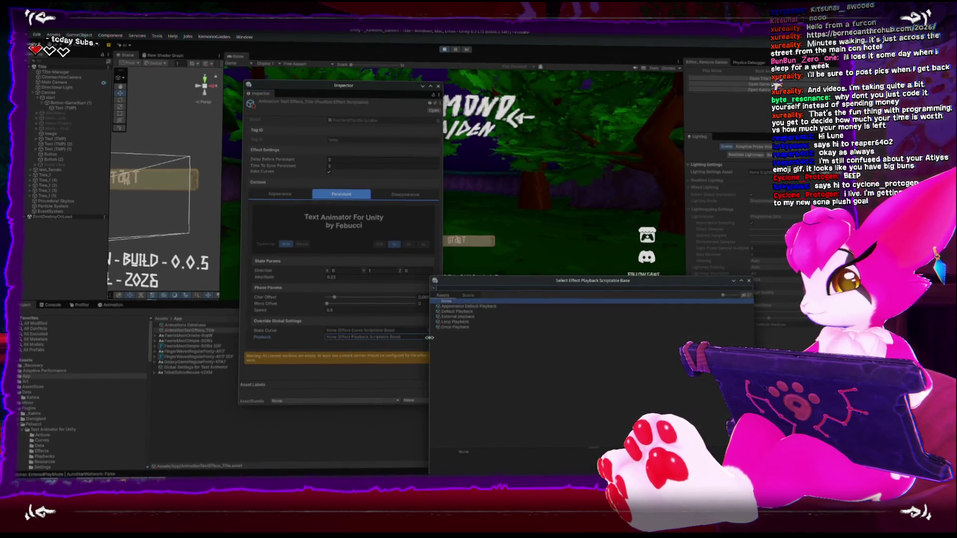
double_click(471, 311)
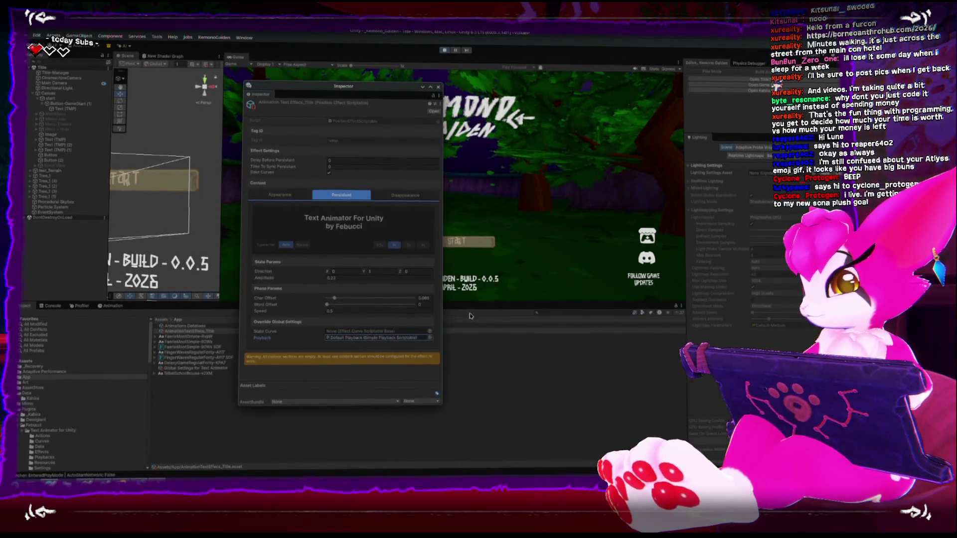
click(430, 333)
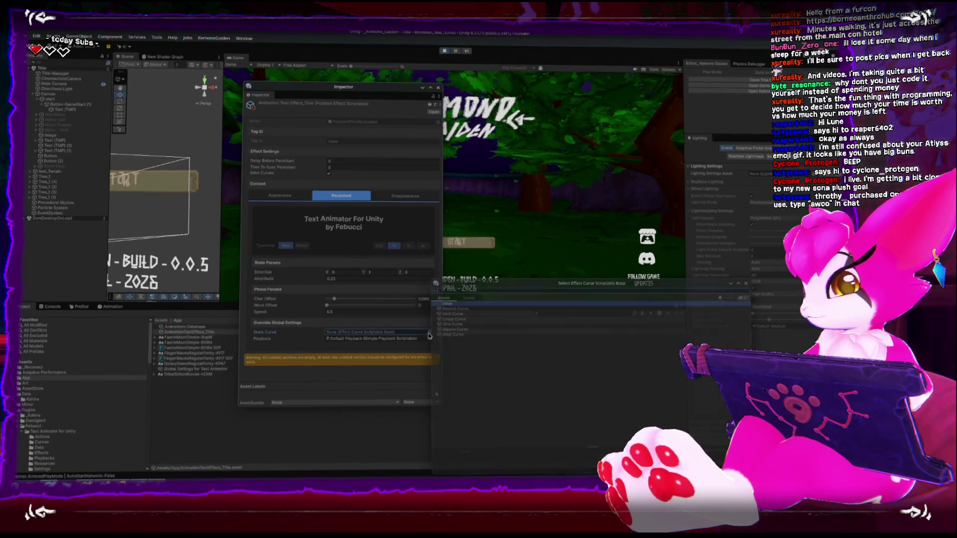
double_click(450, 313)
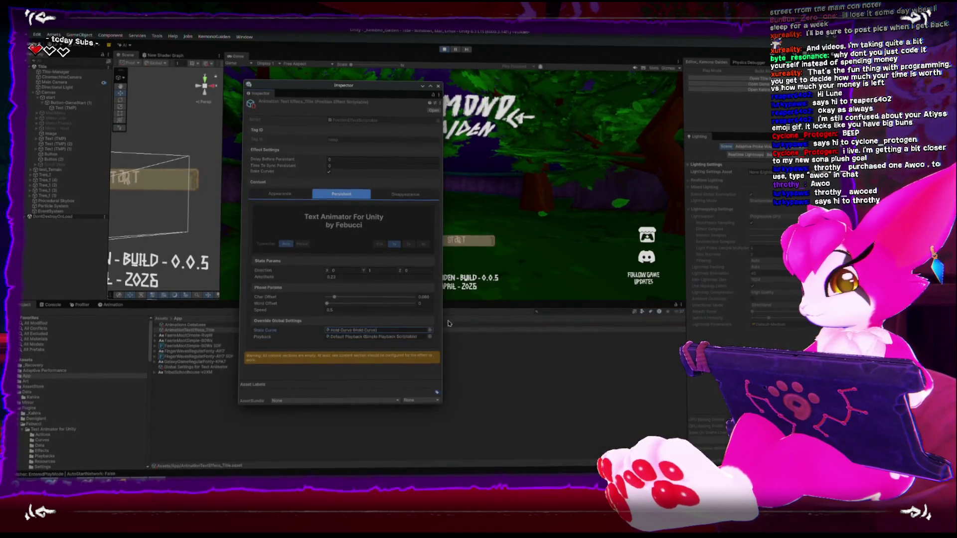
key(ctrl+z)
key(ctrl+z)
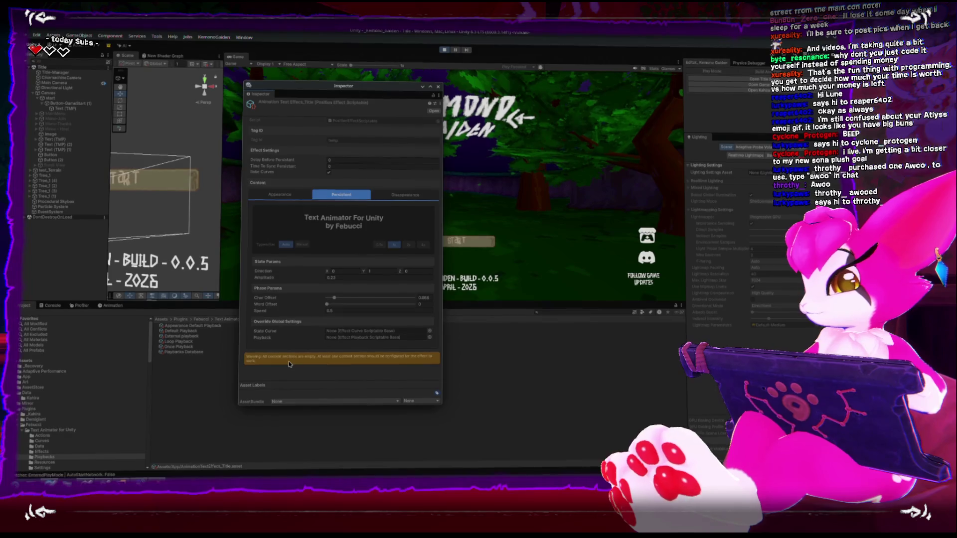
click(279, 195)
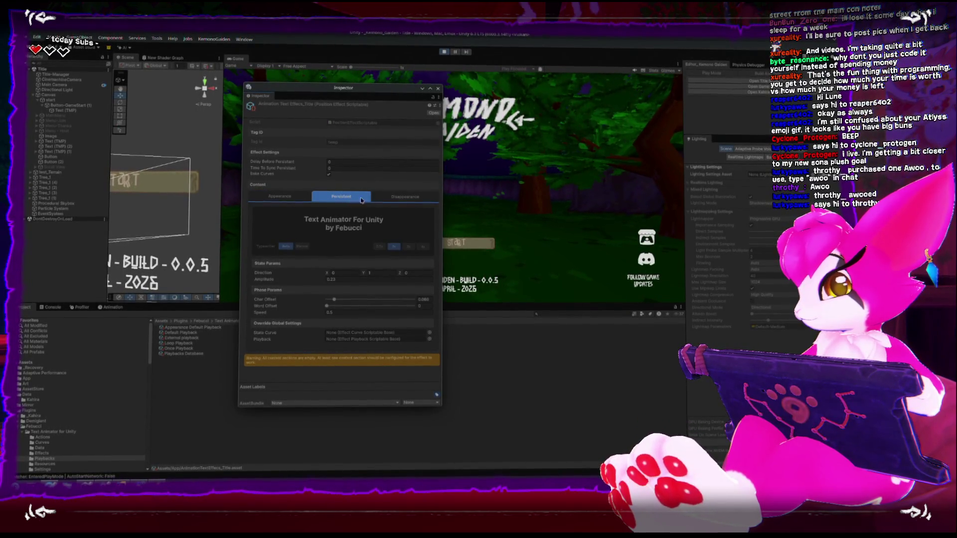
- Check the Disappearance and Persistent tabs, then switch to the Effects Database docs
click(394, 199)
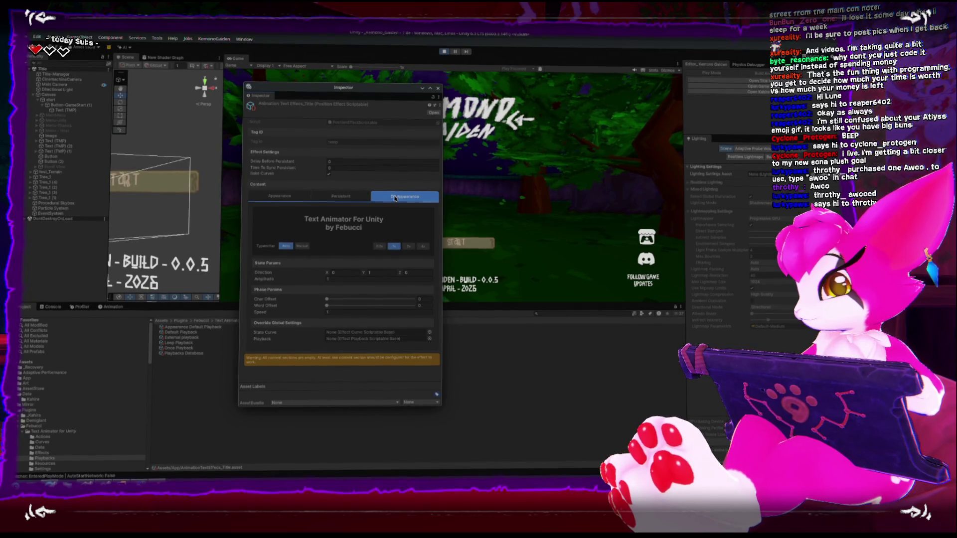
click(324, 199)
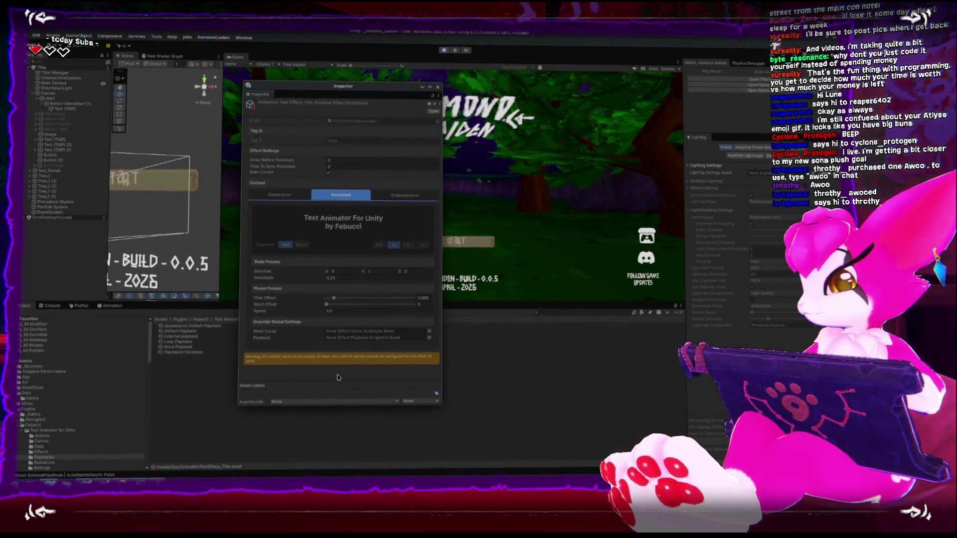
key(alt+Tab)
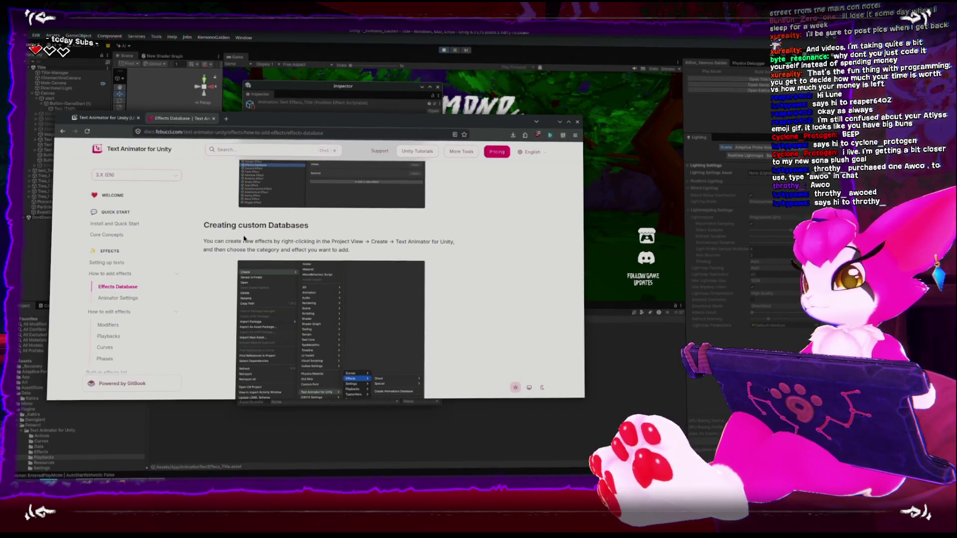
- Scroll through the Effects Database documentation page around Creating custom Databases
scroll(245, 239, down, 3)
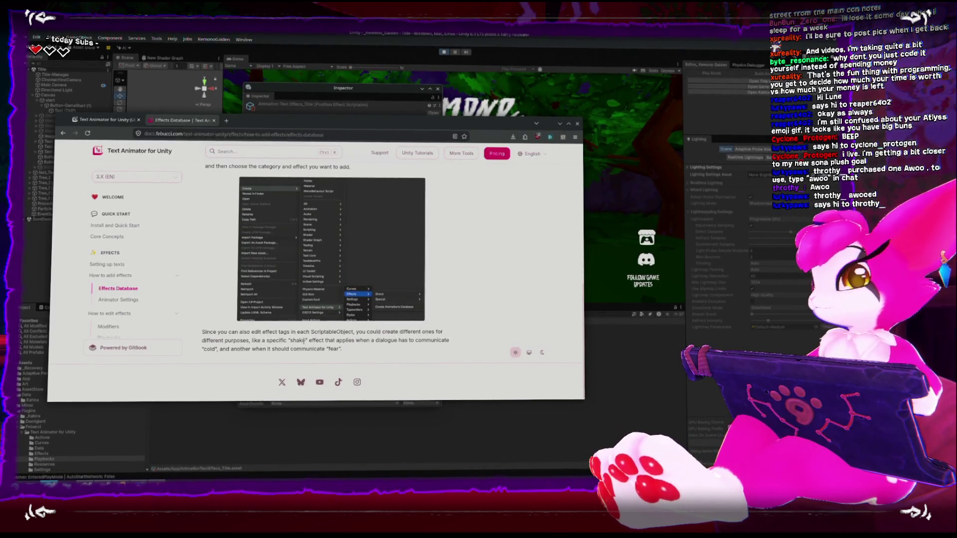
scroll(302, 339, up, 3)
scroll(301, 332, up, 5)
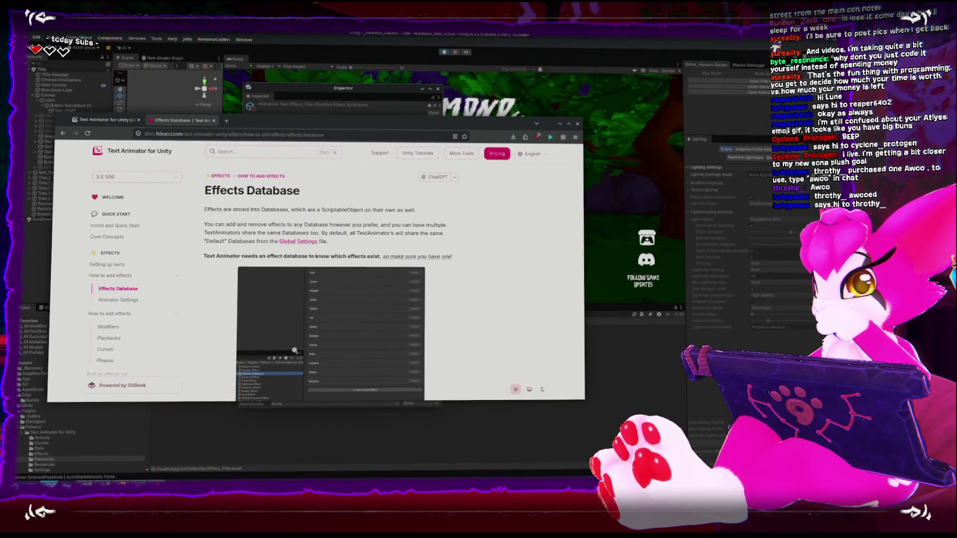
mouse_move(434, 256)
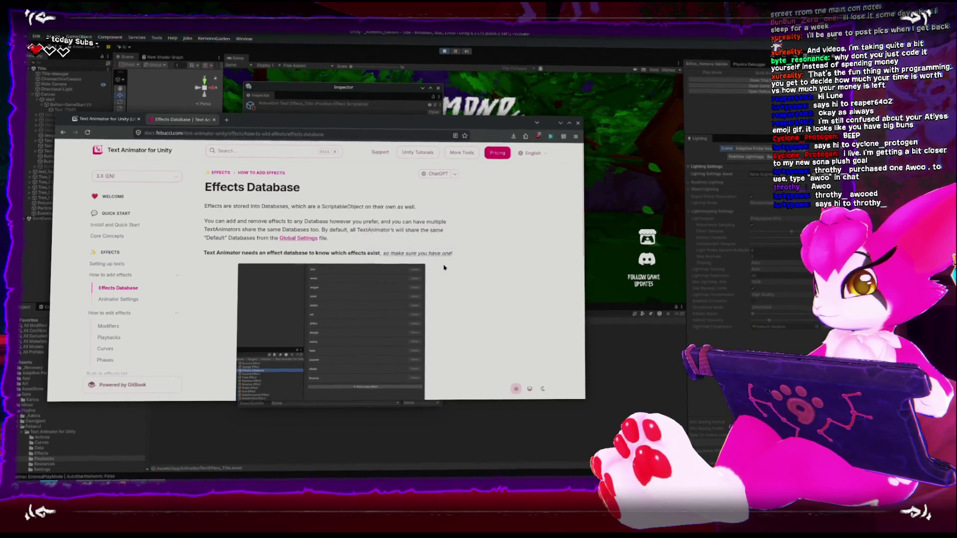
scroll(443, 265, down, 2)
scroll(445, 268, down, 2)
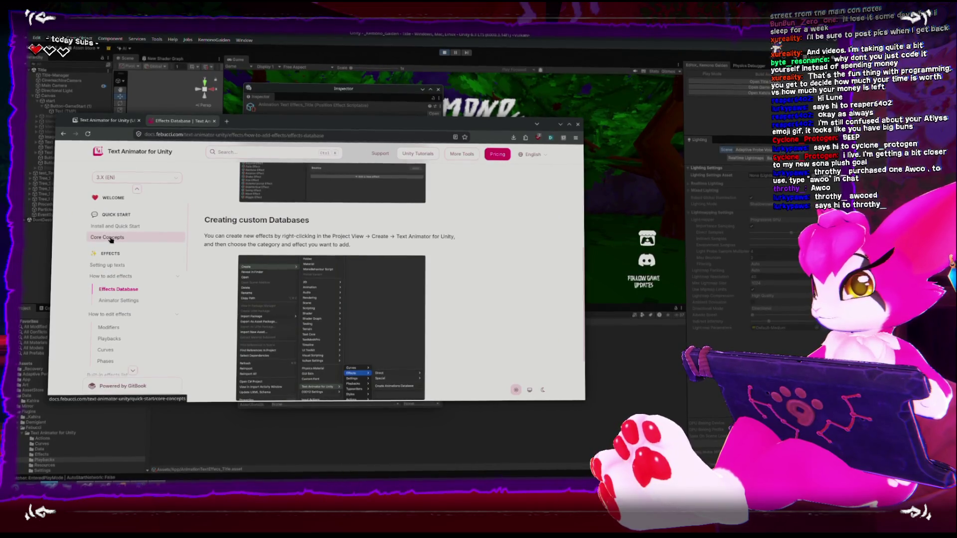
- Read the Core Concepts page down to Settings accessibility and Databases, then return to Unity
click(275, 122)
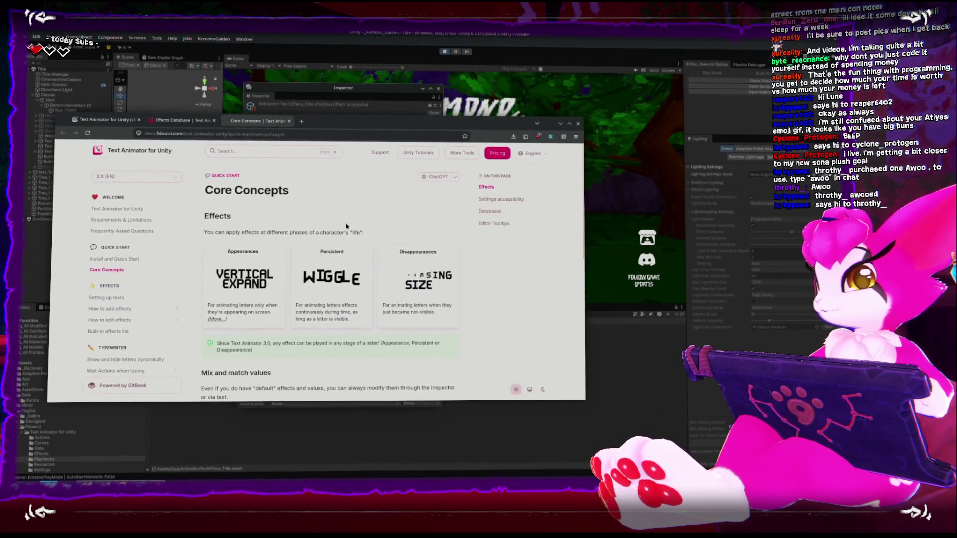
scroll(347, 226, down, 3)
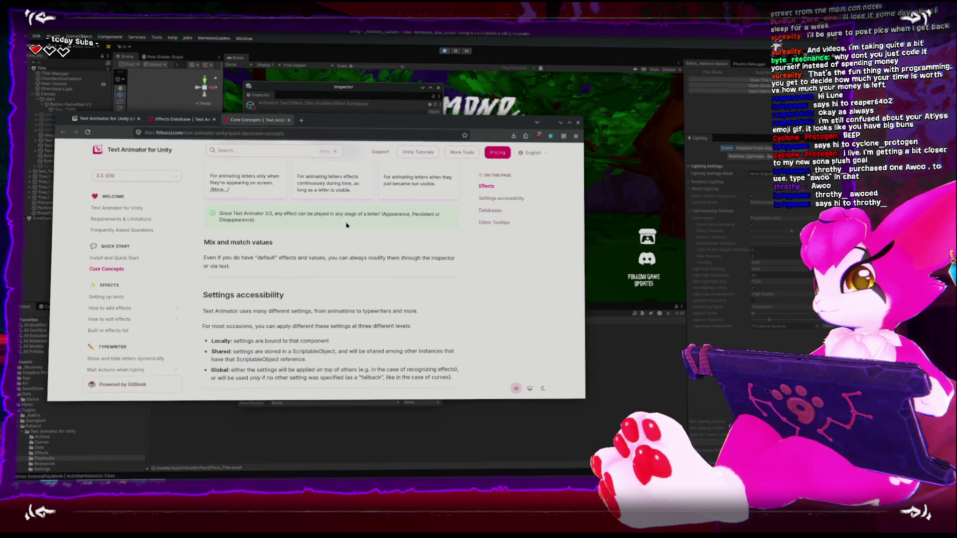
scroll(347, 228, down, 1)
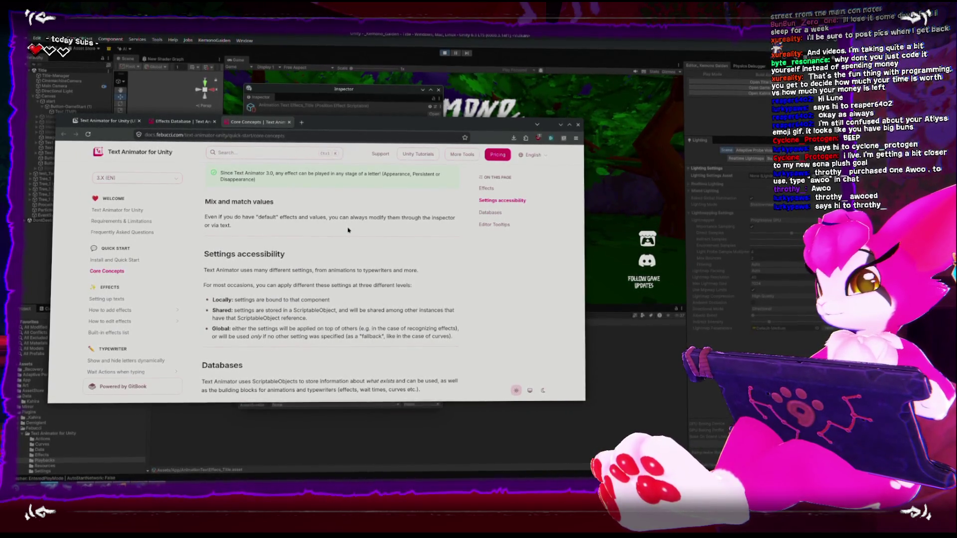
scroll(346, 233, down, 2)
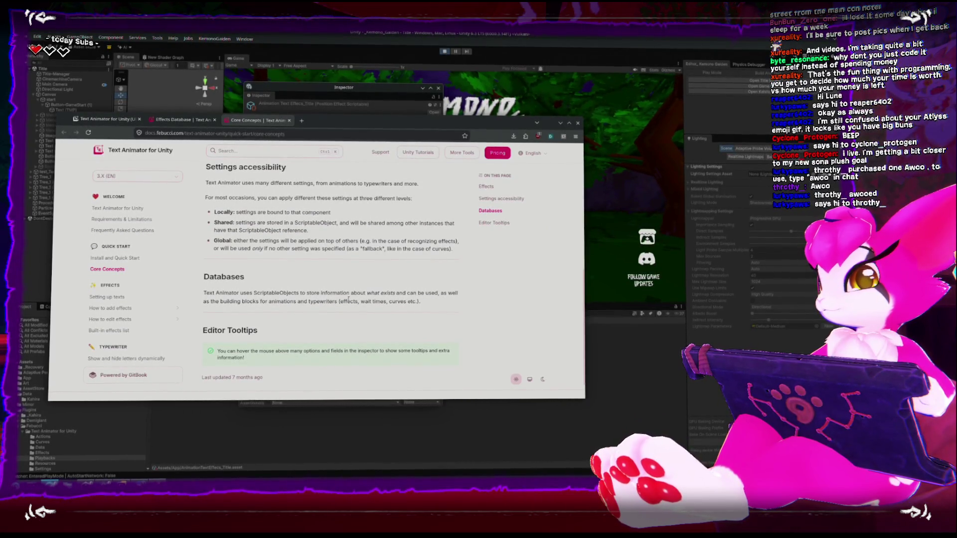
click(350, 406)
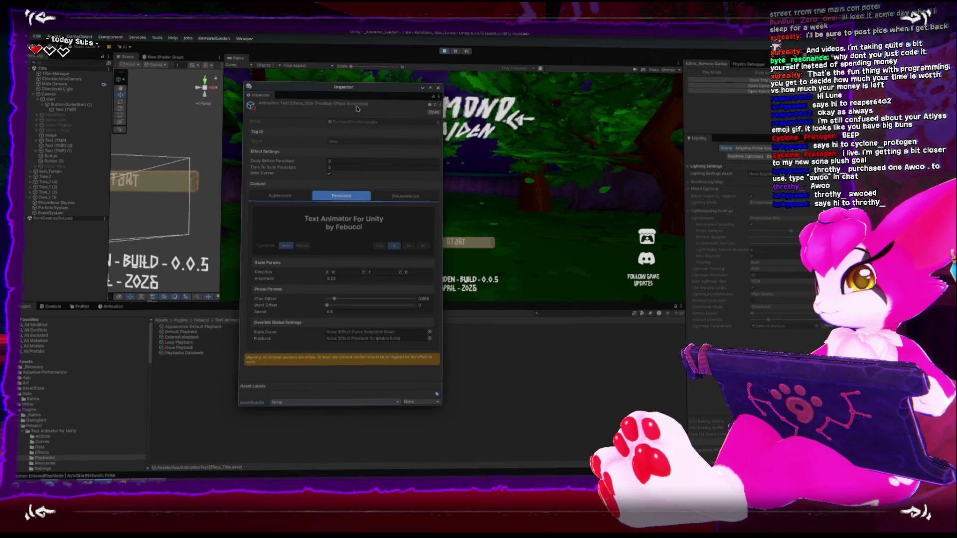
- Inspect Once and Appearance Default playback assets, then select AnimationTextEffects_Title in the App folder
click(178, 349)
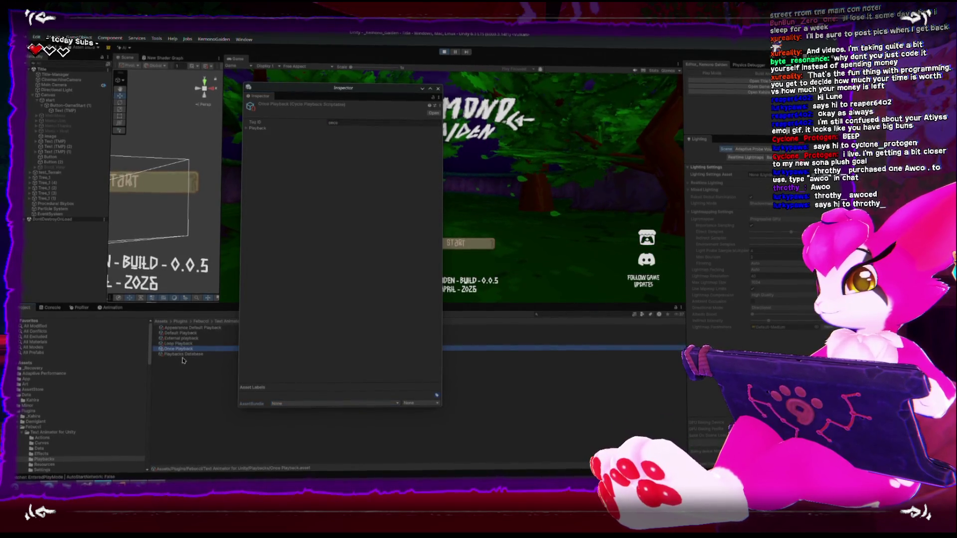
click(187, 328)
click(25, 380)
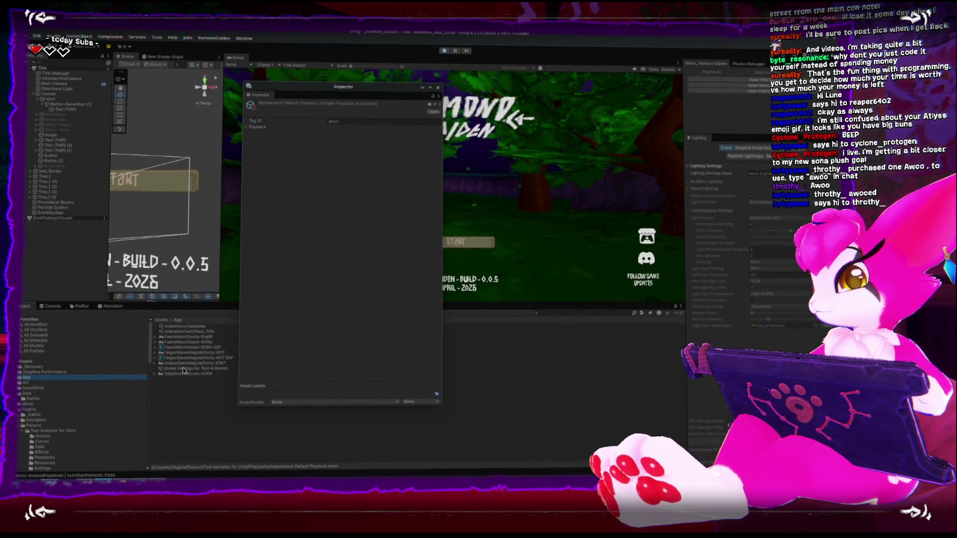
click(187, 333)
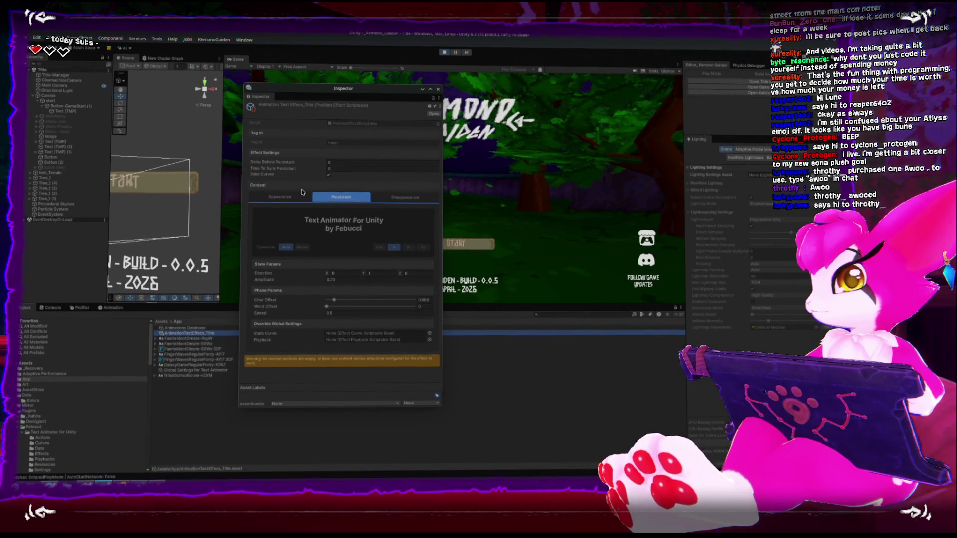
click(345, 141)
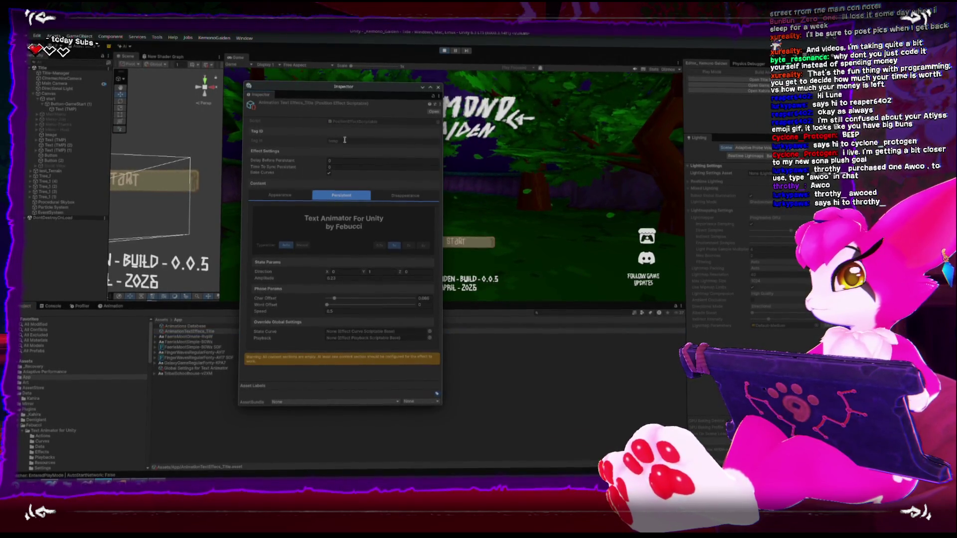
- Nudge Appearance Word Offset to 0.023, review Persistent and Disappearance, and close the Inspector
click(355, 122)
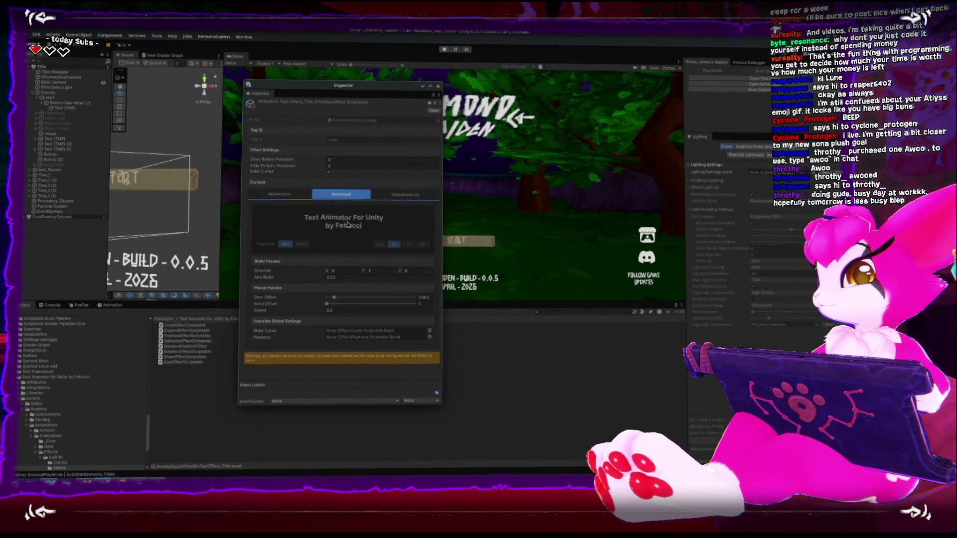
click(280, 195)
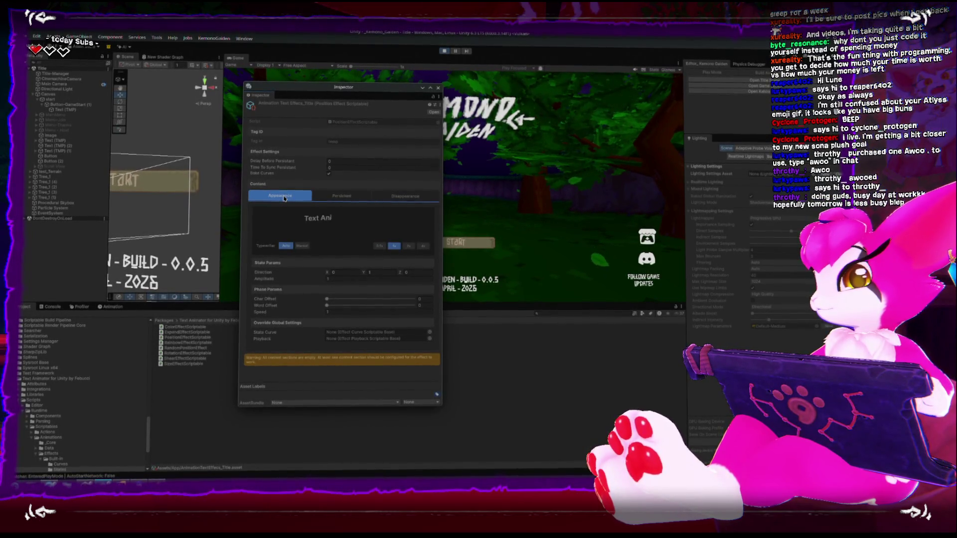
mouse_move(327, 305)
mouse_down()
mouse_move(332, 299)
mouse_move(317, 298)
mouse_up()
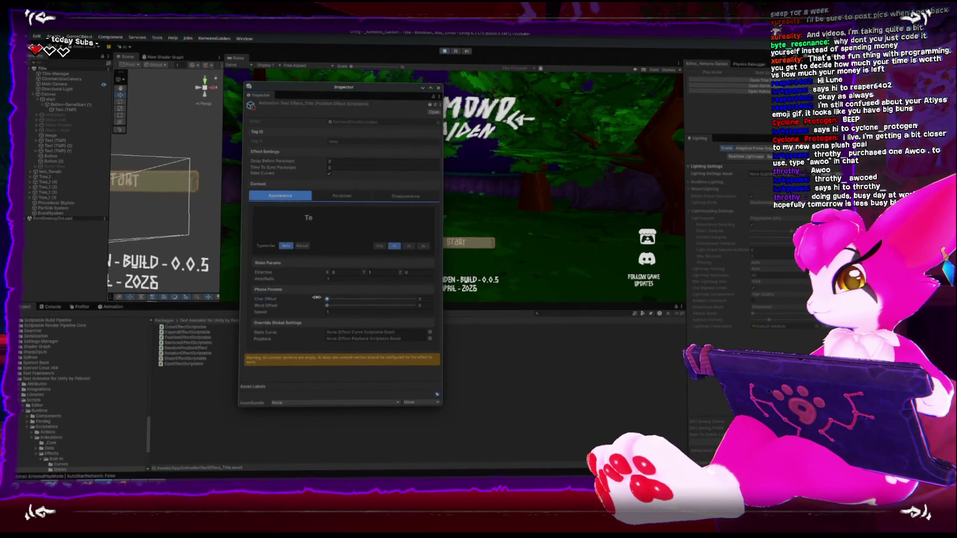
click(335, 196)
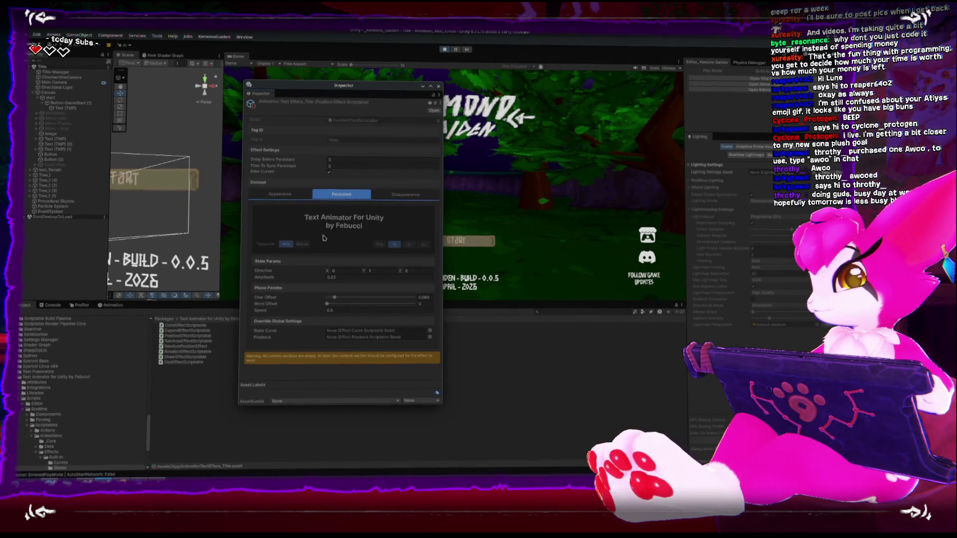
click(389, 200)
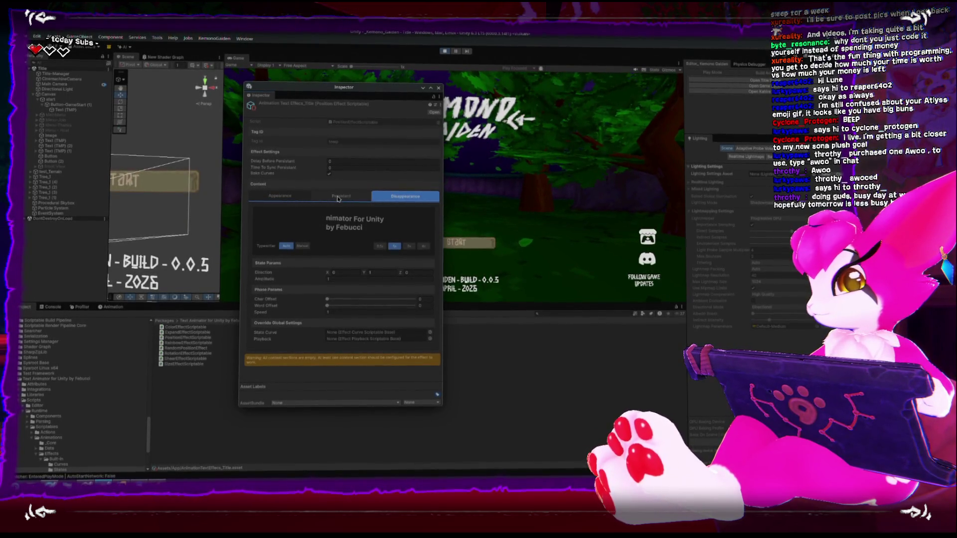
click(337, 197)
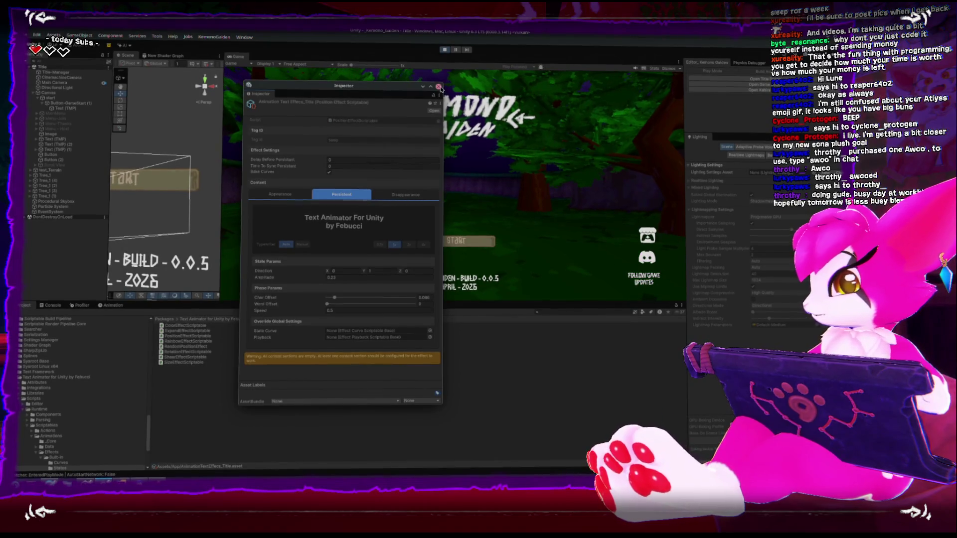
click(439, 87)
- Open a separate Inspector window for the START button's Text (TMP) object
click(180, 180)
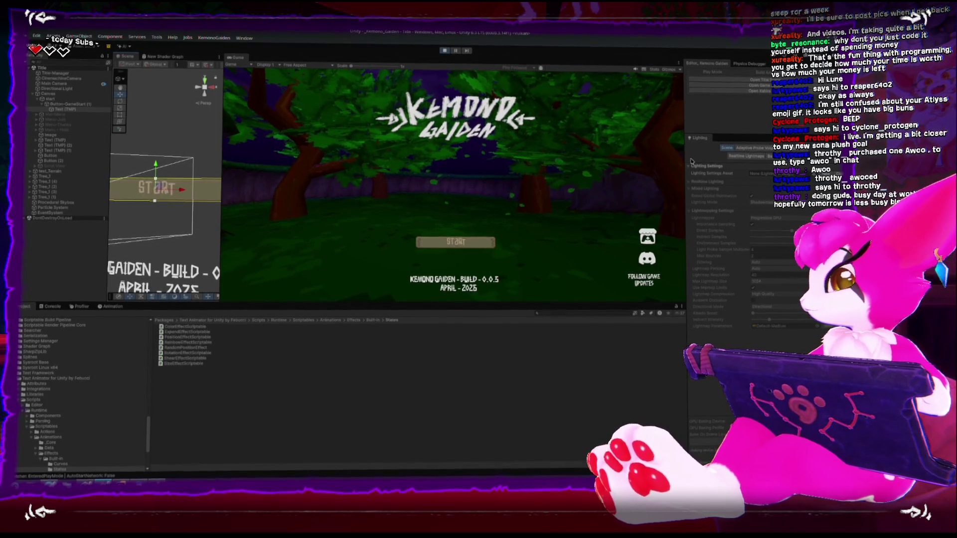
click(243, 38)
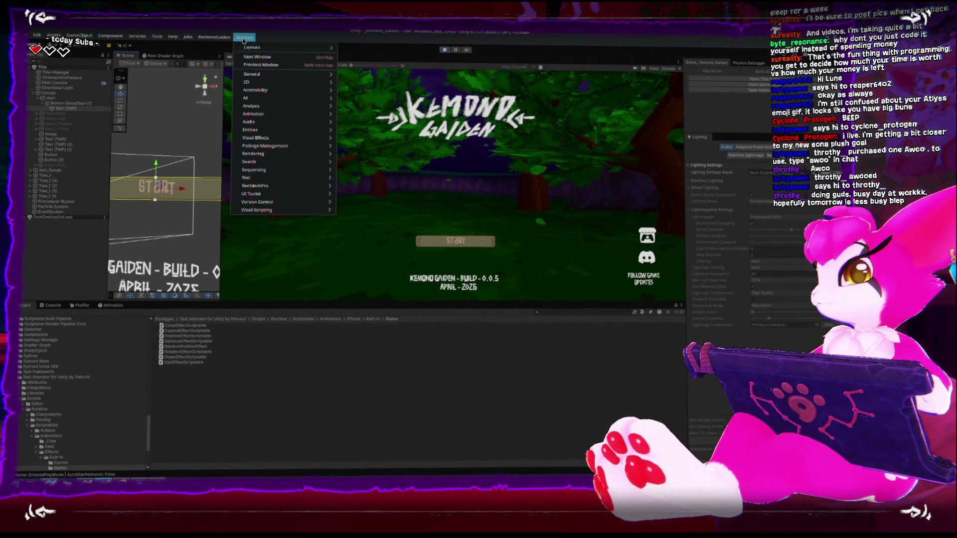
mouse_move(279, 75)
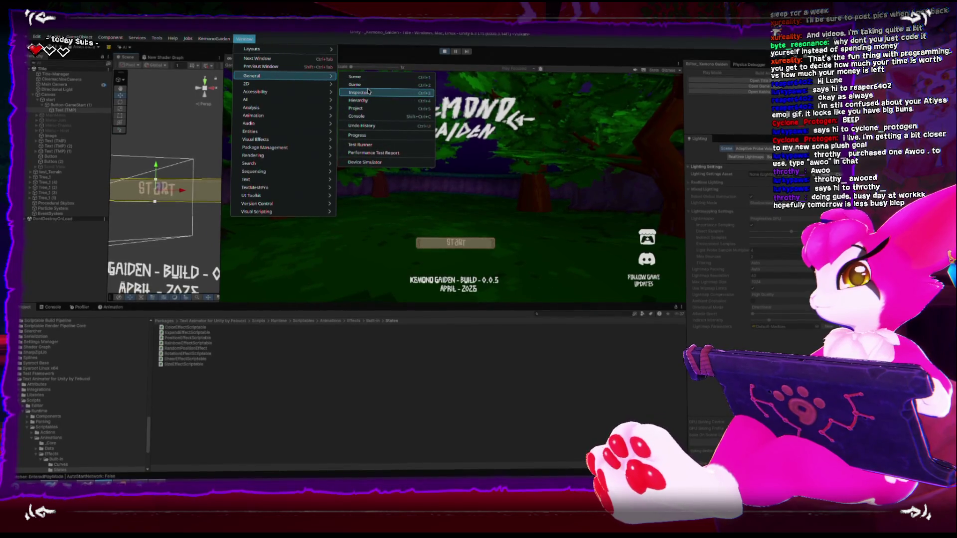
click(368, 92)
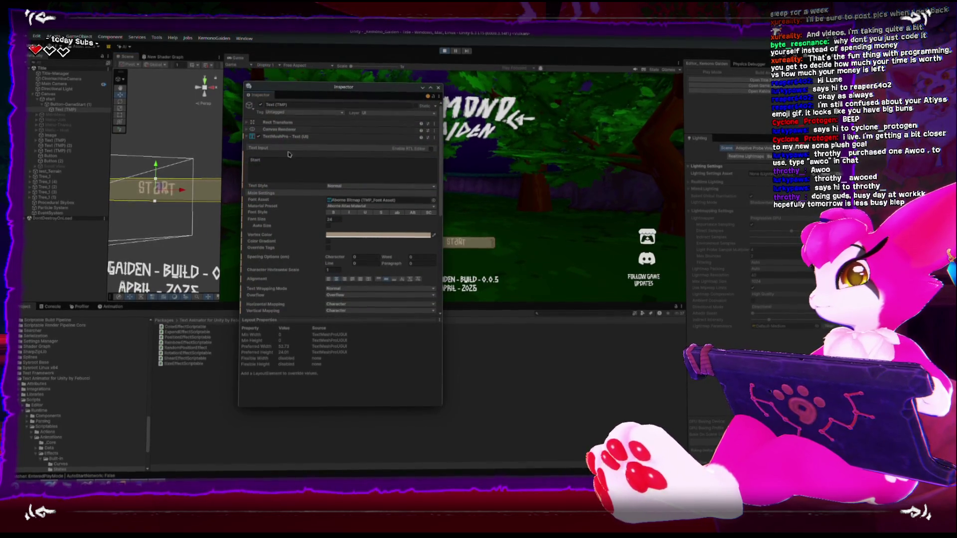
- Scroll to the Text Animator component and ping its Shared Settings asset in the Project
scroll(285, 200, down, 2)
scroll(289, 269, down, 2)
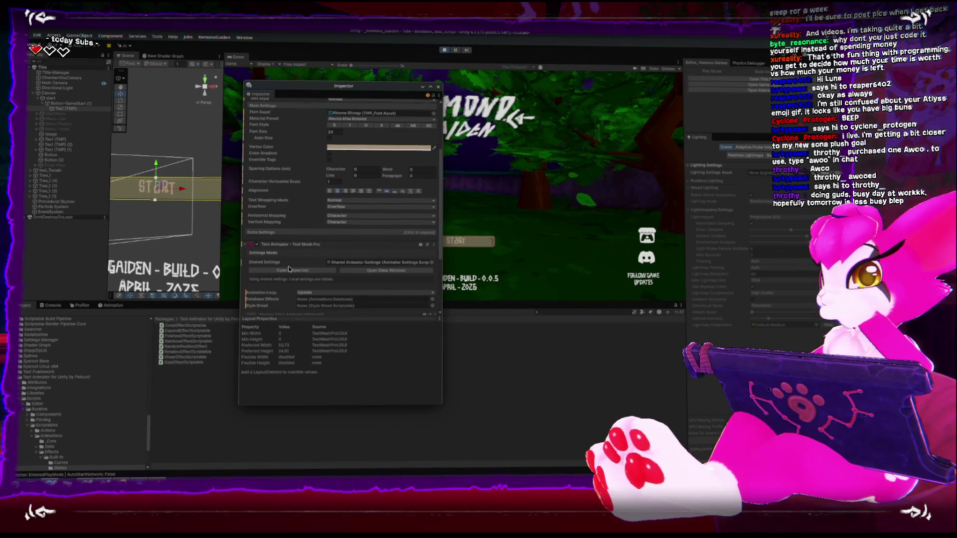
scroll(288, 270, down, 1)
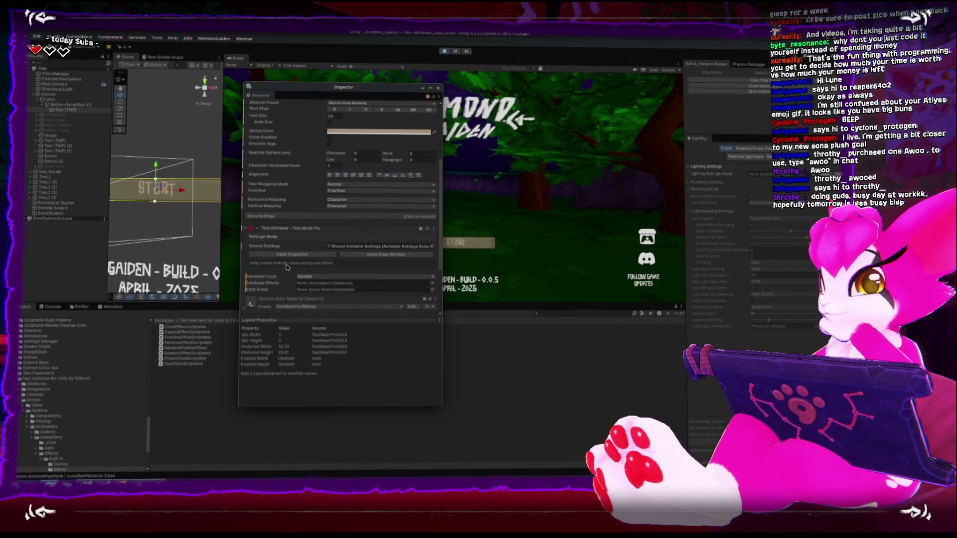
scroll(288, 268, down, 3)
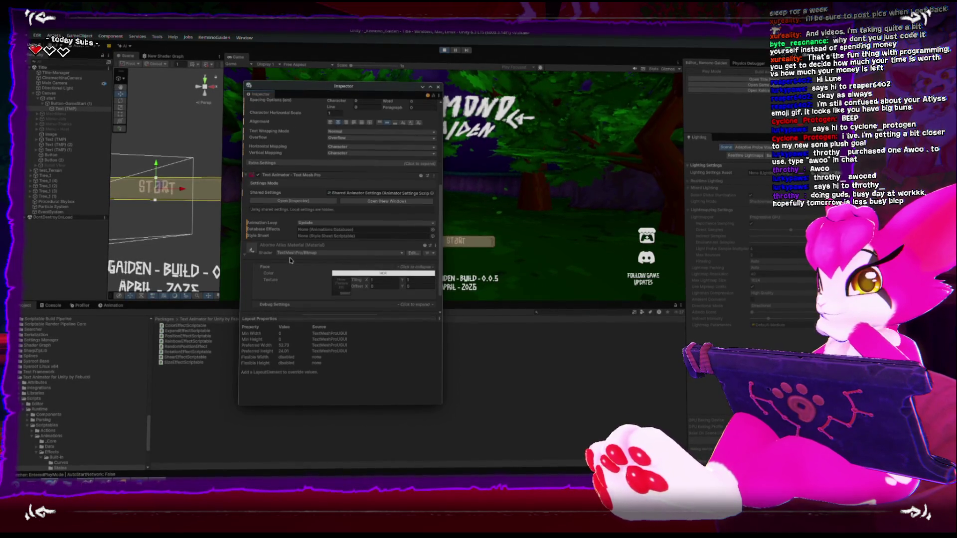
scroll(292, 228, up, 2)
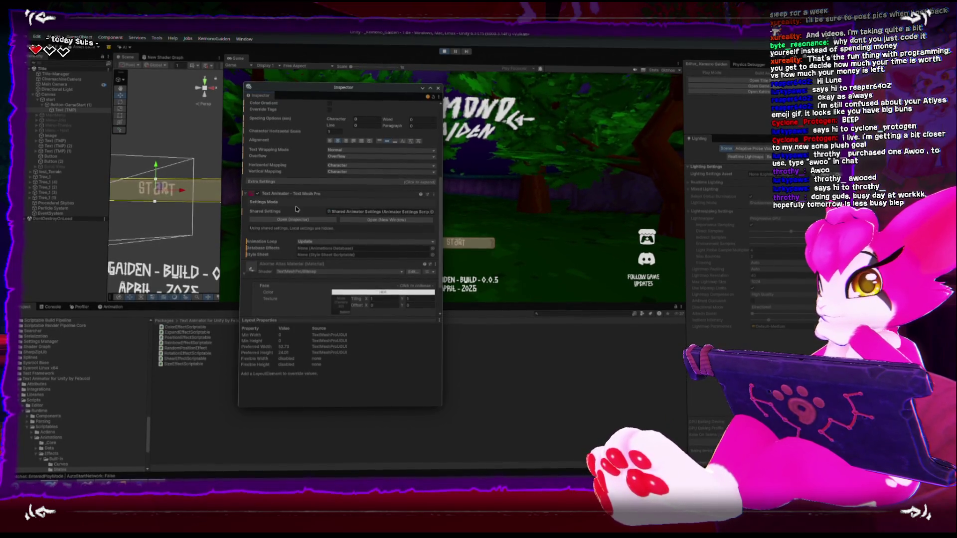
click(397, 211)
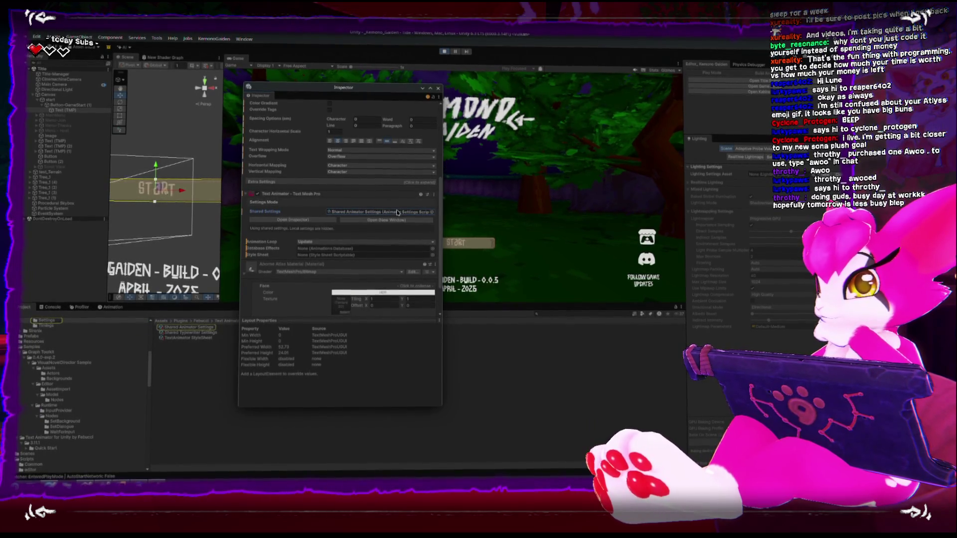
- Delete the 'incr' entry from Shared Animator Settings' Default Appearance Tags and close the Inspector
click(208, 329)
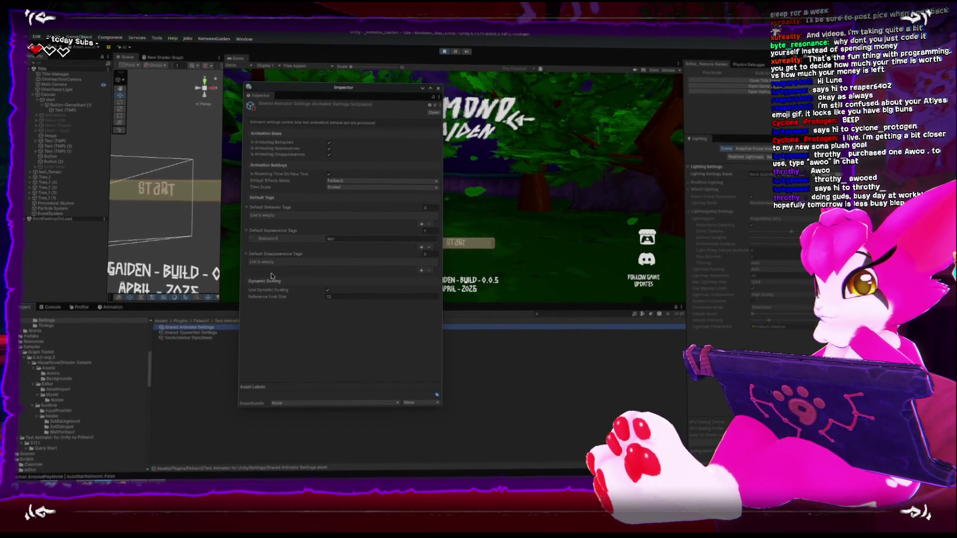
click(199, 334)
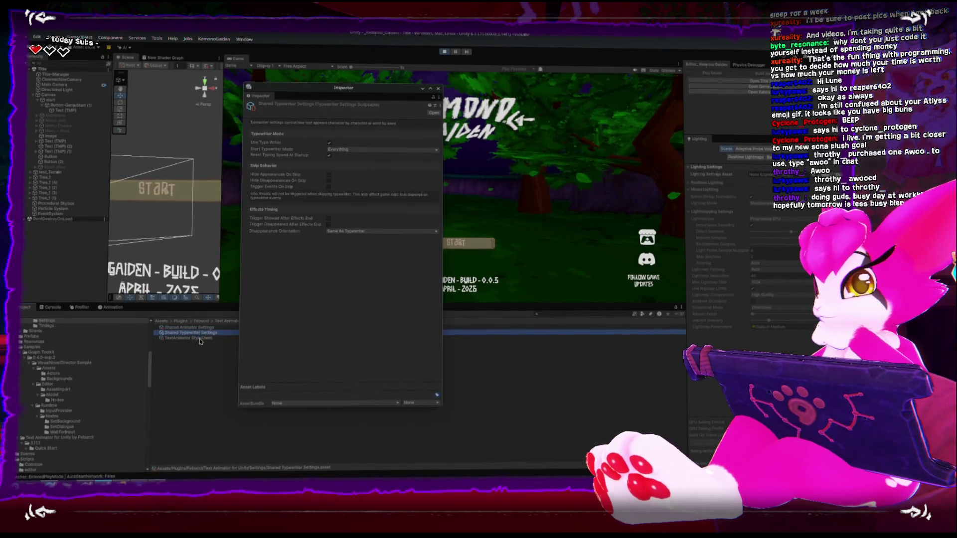
click(200, 327)
click(426, 238)
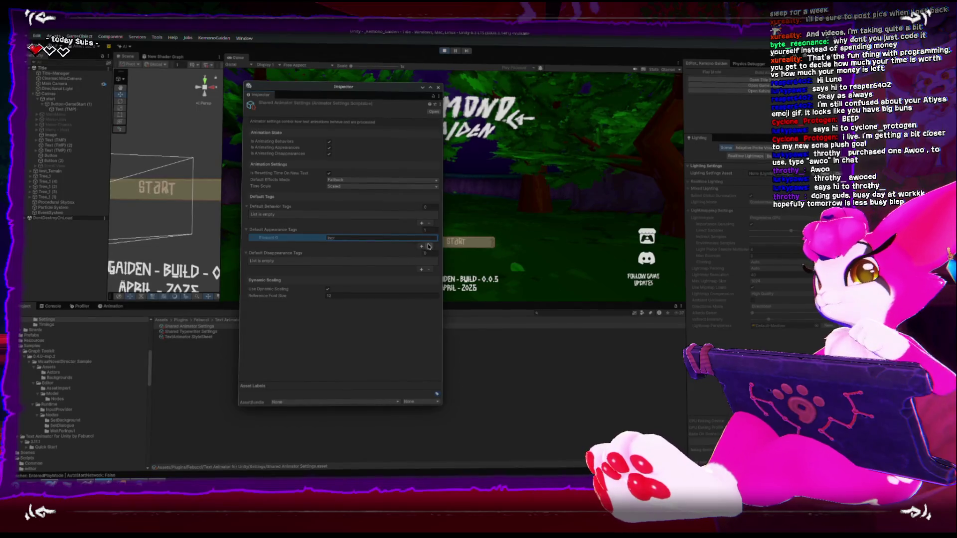
click(429, 246)
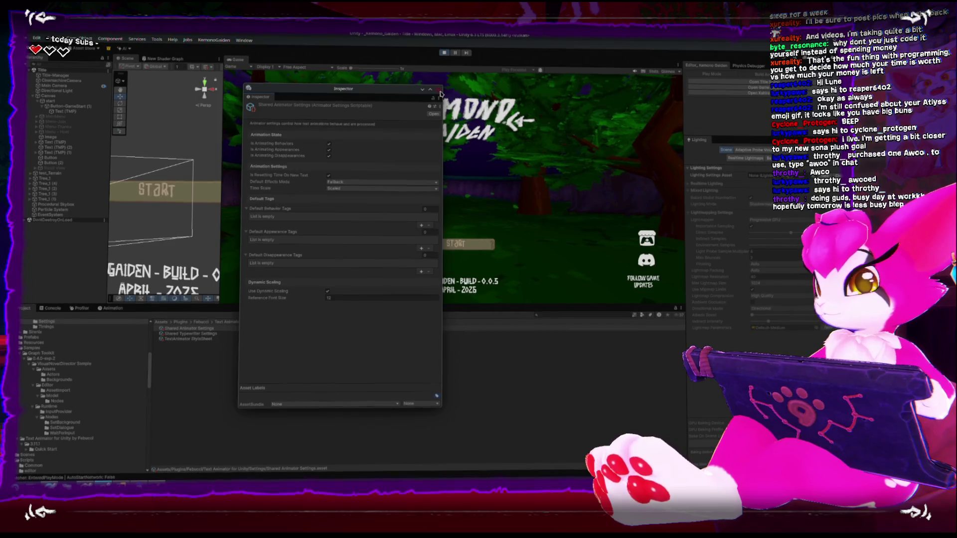
click(440, 93)
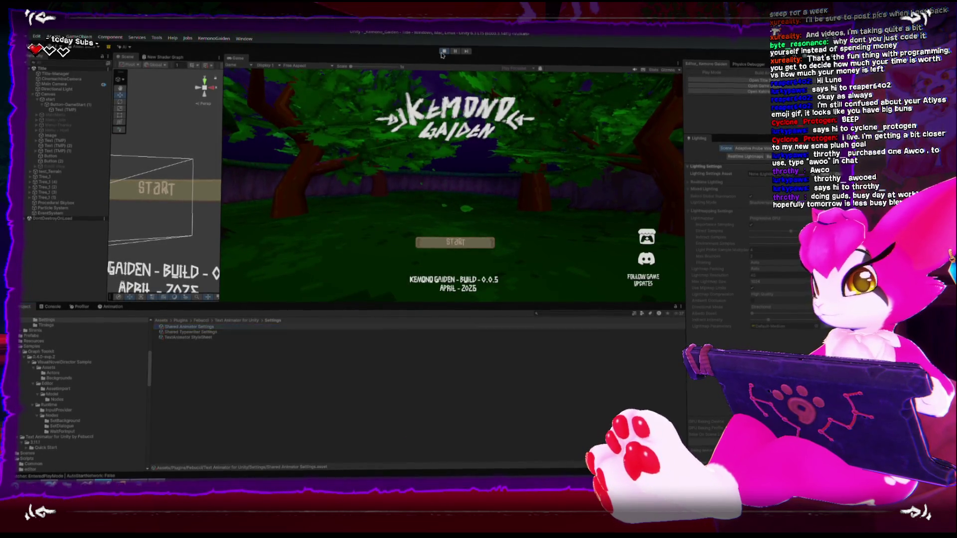
- Play-test the title screen, pausing and then stopping it
click(442, 53)
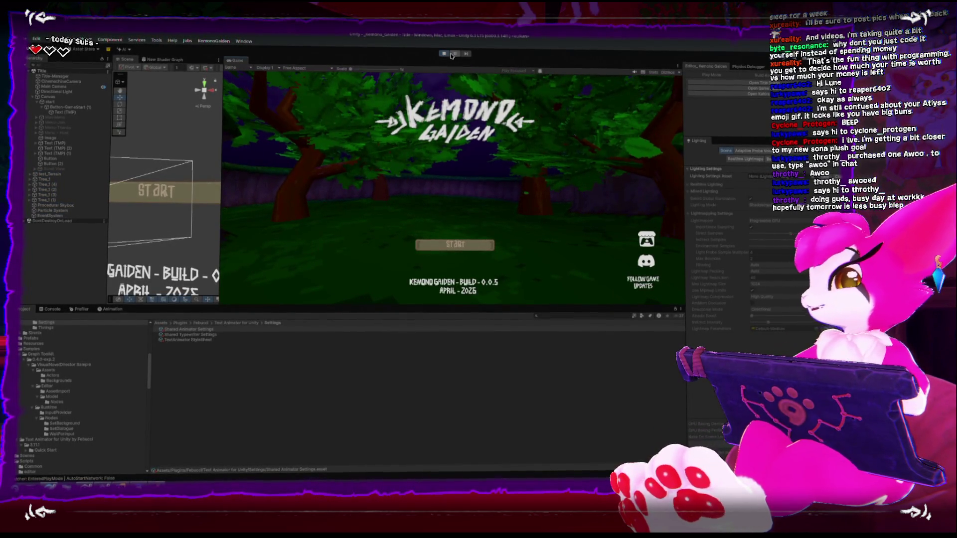
click(454, 55)
click(443, 52)
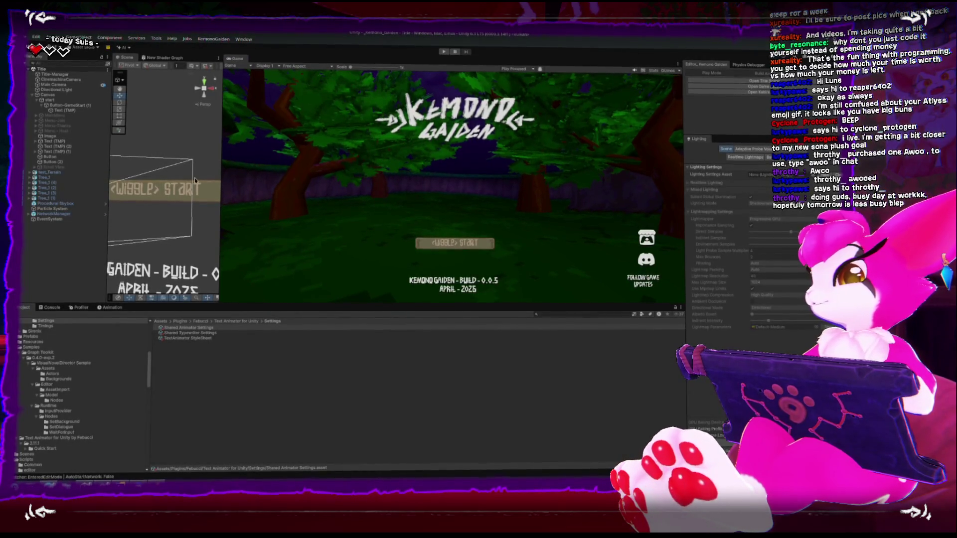
- Select the START Text (TMP) and the start object in the Hierarchy
click(76, 112)
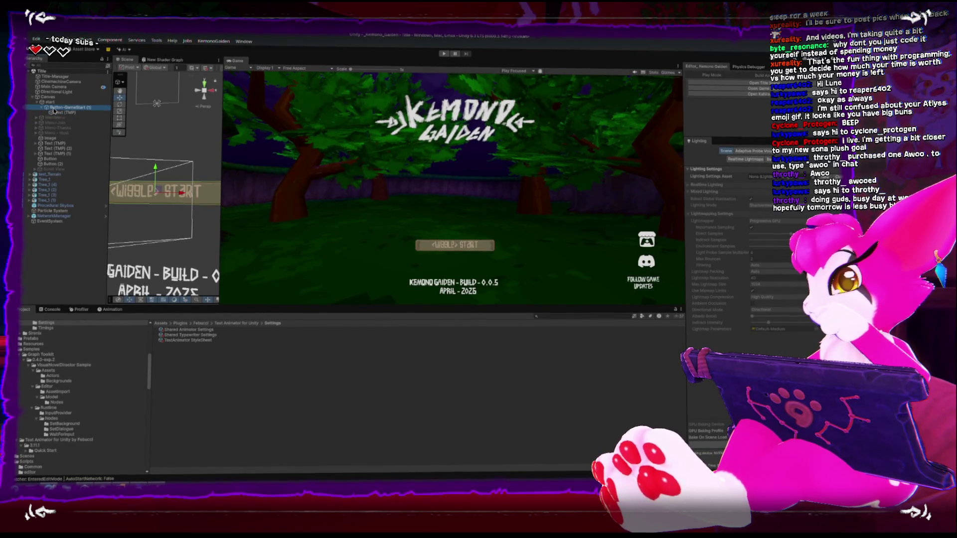
click(50, 102)
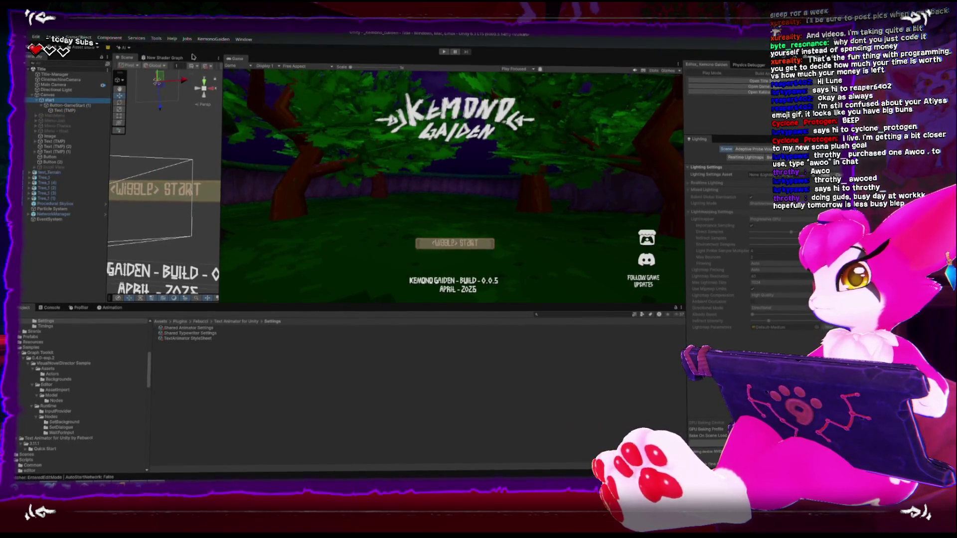
click(244, 40)
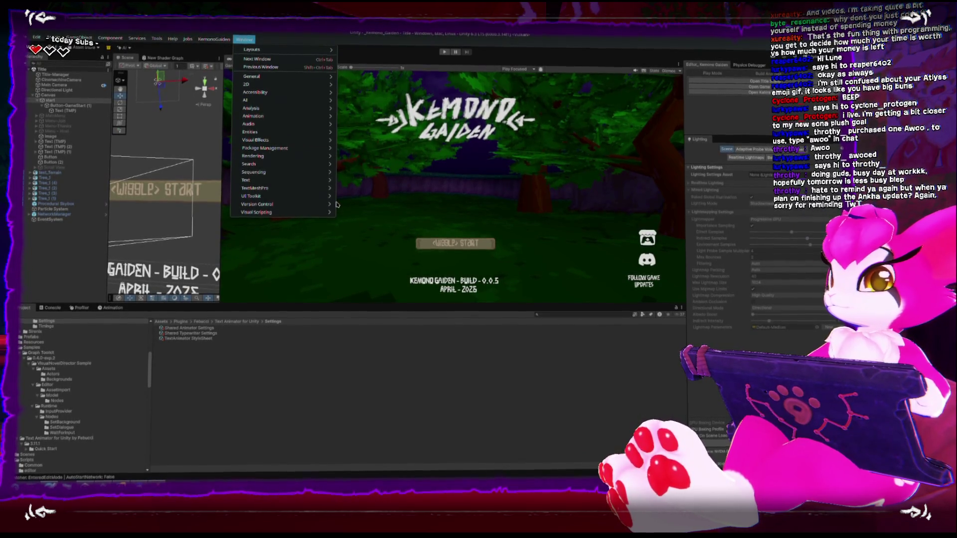
- Reopen the Inspector, dock it beside the Lighting tab, and select the START button
mouse_move(324, 168)
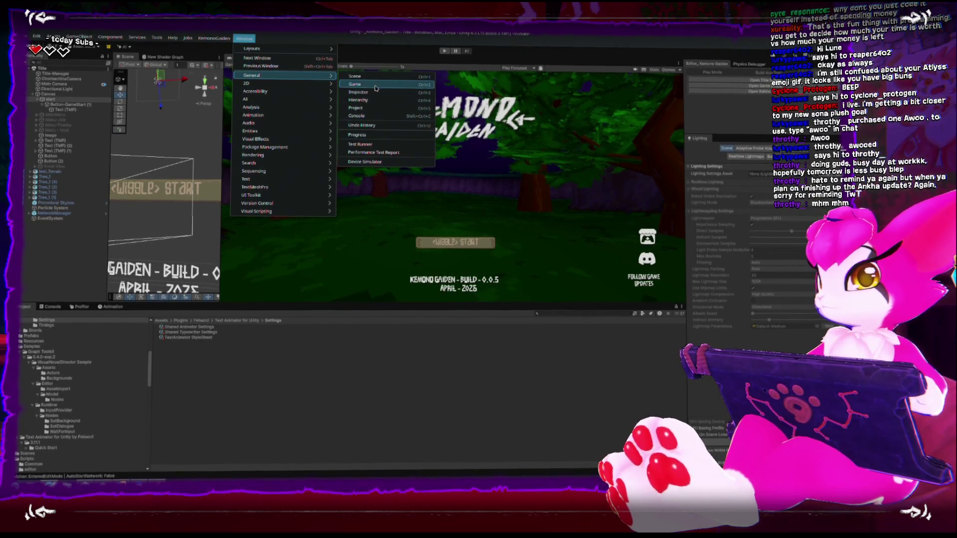
click(376, 93)
mouse_move(269, 95)
mouse_down()
mouse_move(257, 92)
mouse_move(725, 140)
mouse_up()
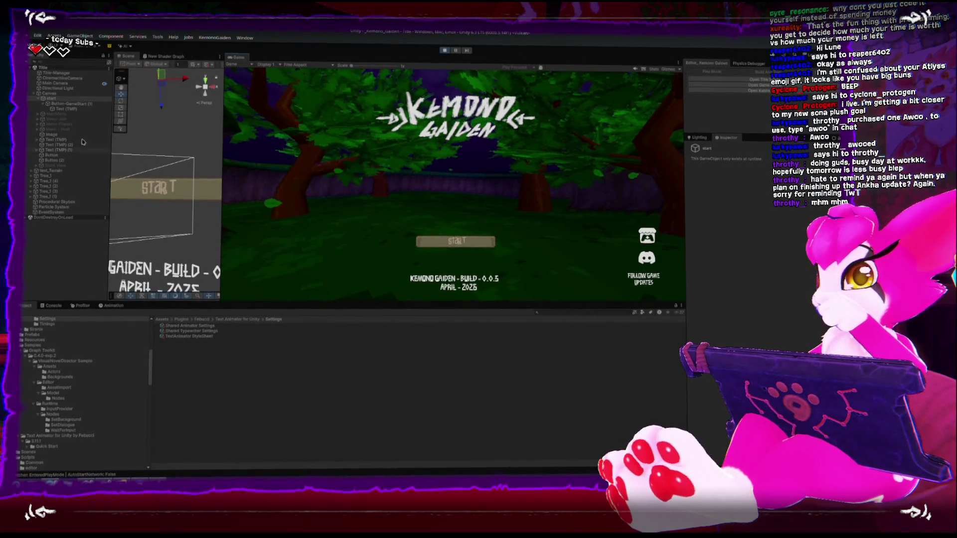
click(62, 105)
- Stop Play mode and select the Shared Animator Settings asset
click(63, 110)
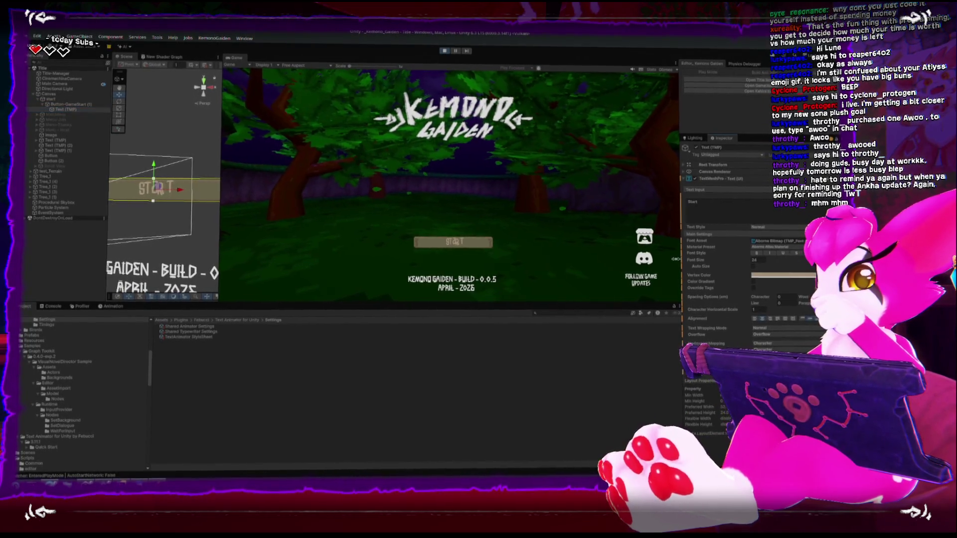
scroll(732, 246, down, 6)
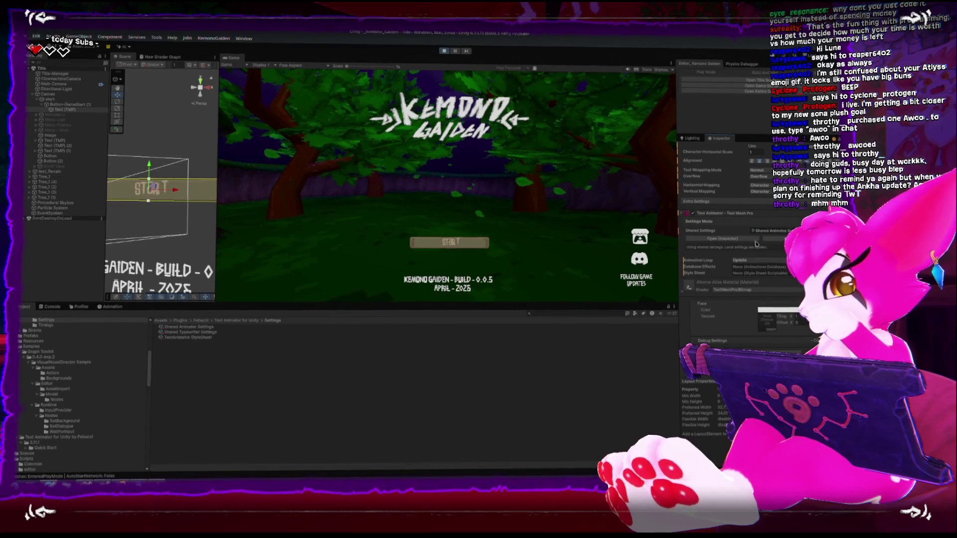
click(775, 232)
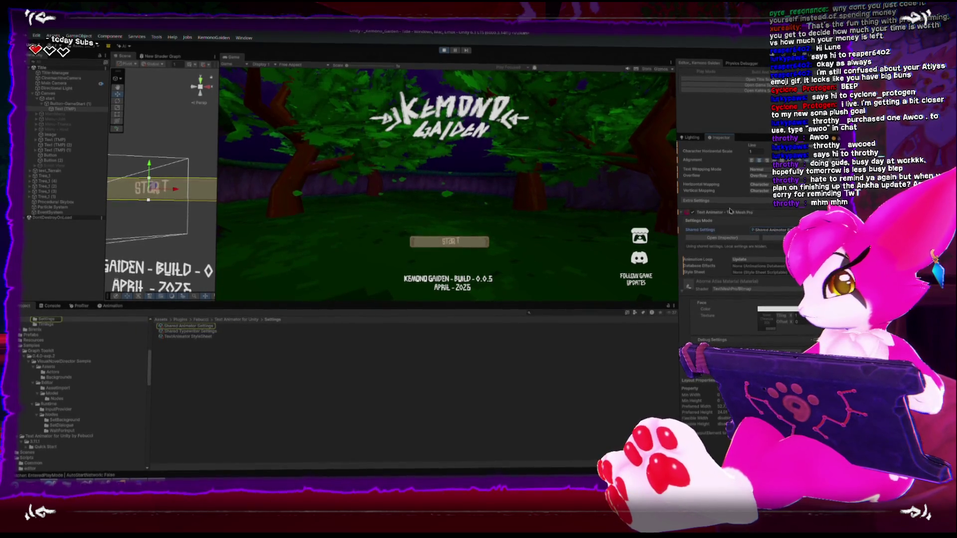
scroll(774, 231, up, 3)
key(ctrl+p)
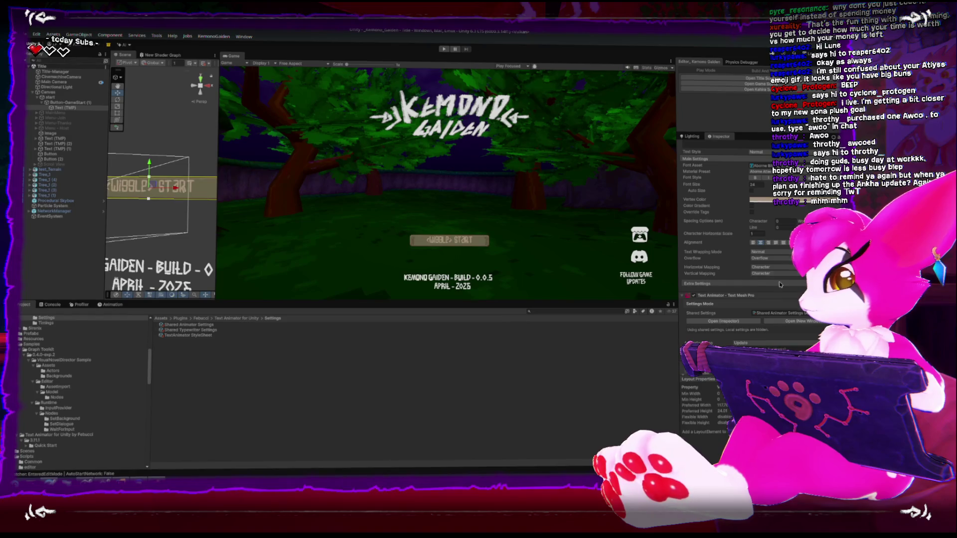
click(790, 283)
scroll(789, 282, down, 3)
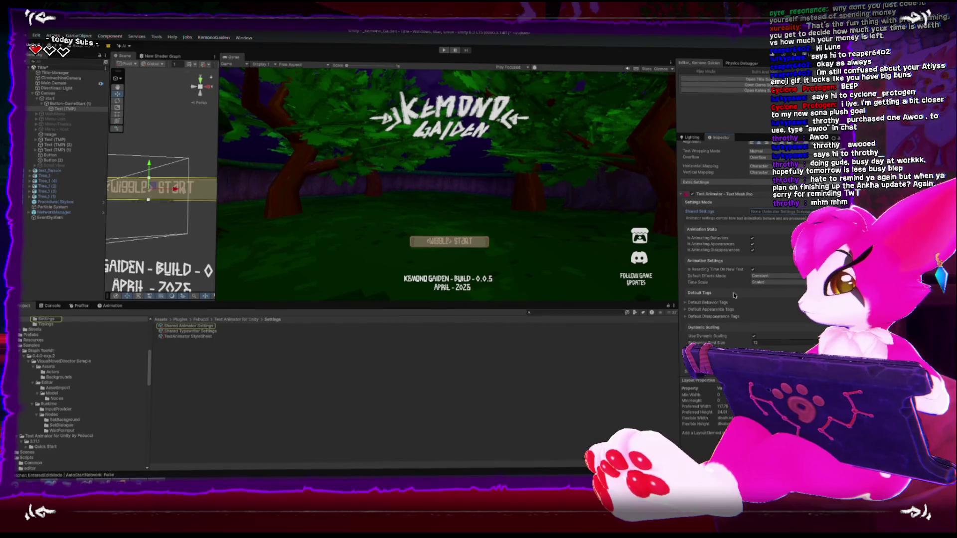
- Add and then remove a 'wiggle' Default Behavior Tag, then review Shared Typewriter Settings and StyleSheet
click(686, 301)
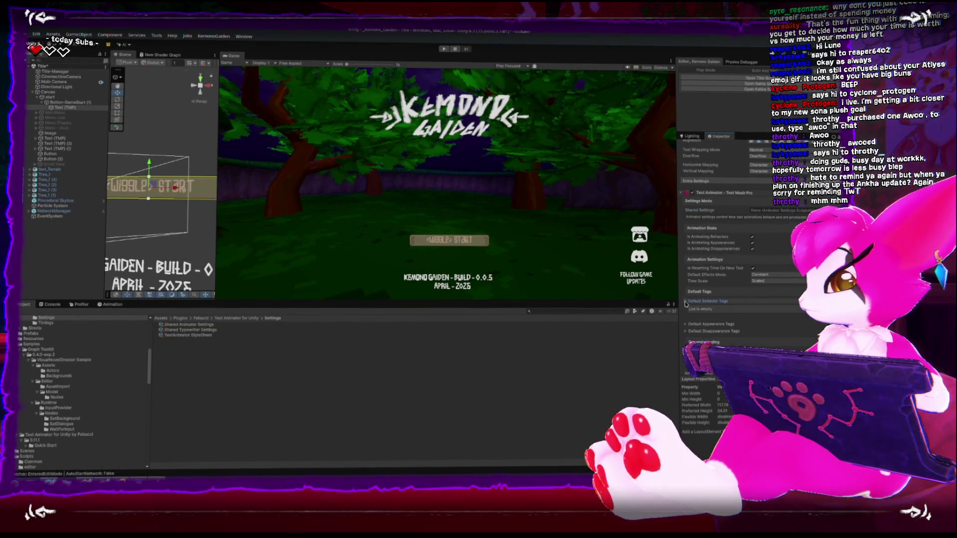
scroll(686, 304, down, 2)
scroll(686, 304, down, 2)
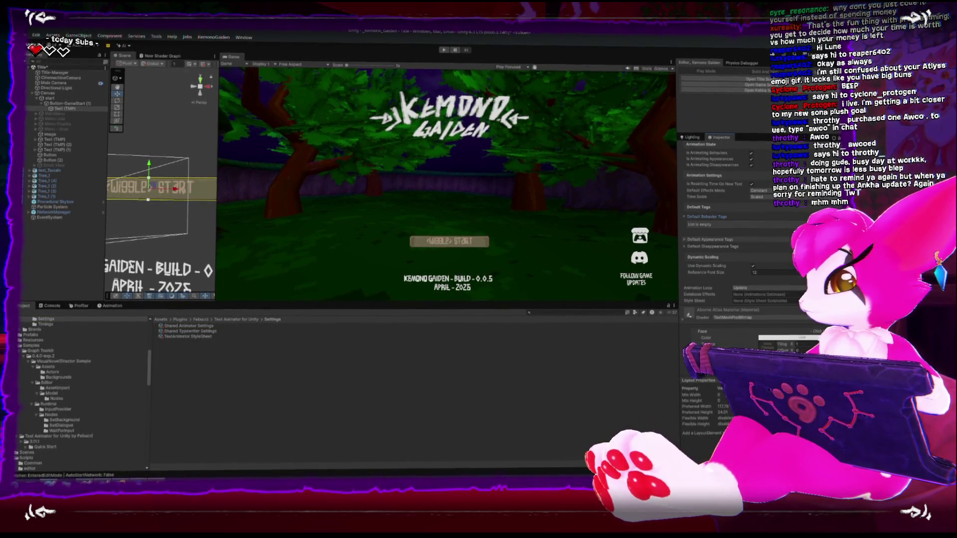
click(785, 230)
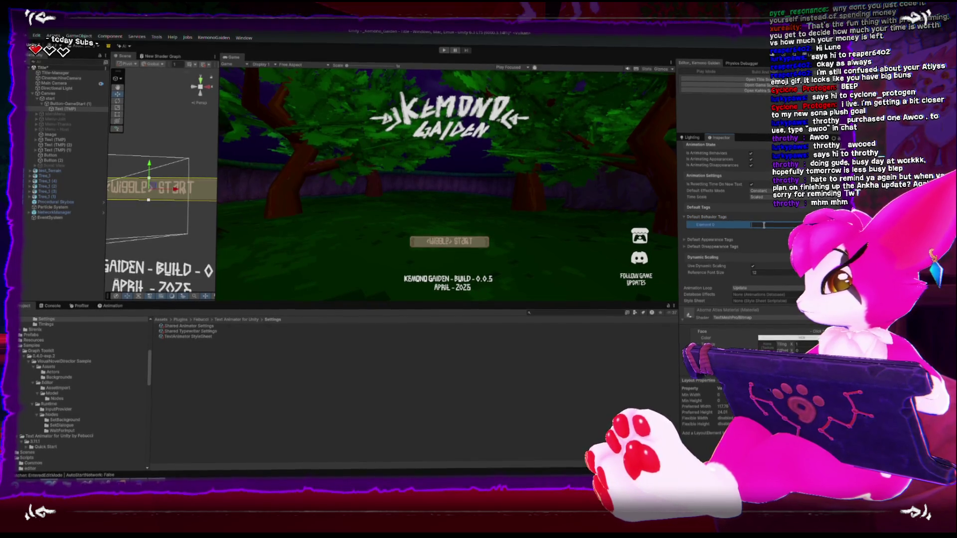
text(wiggle)
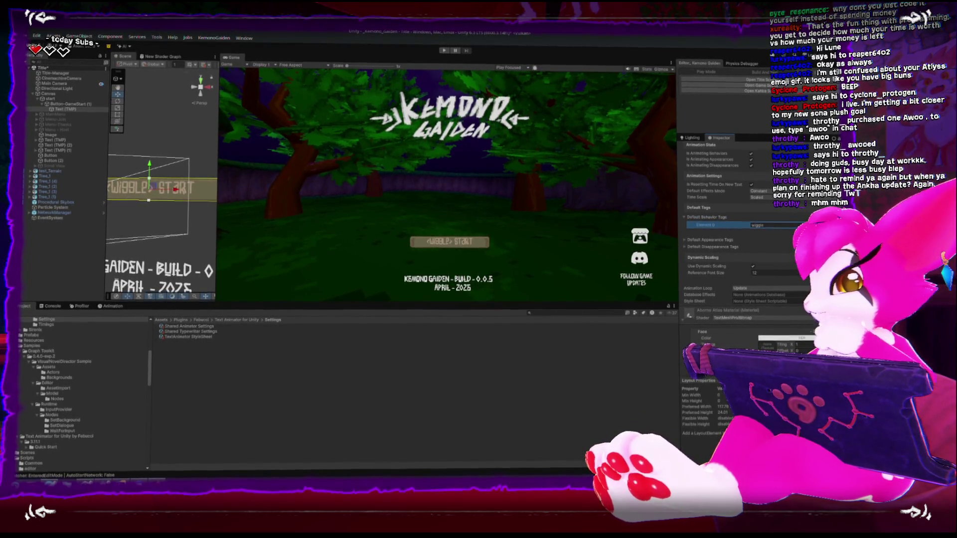
key(Delete)
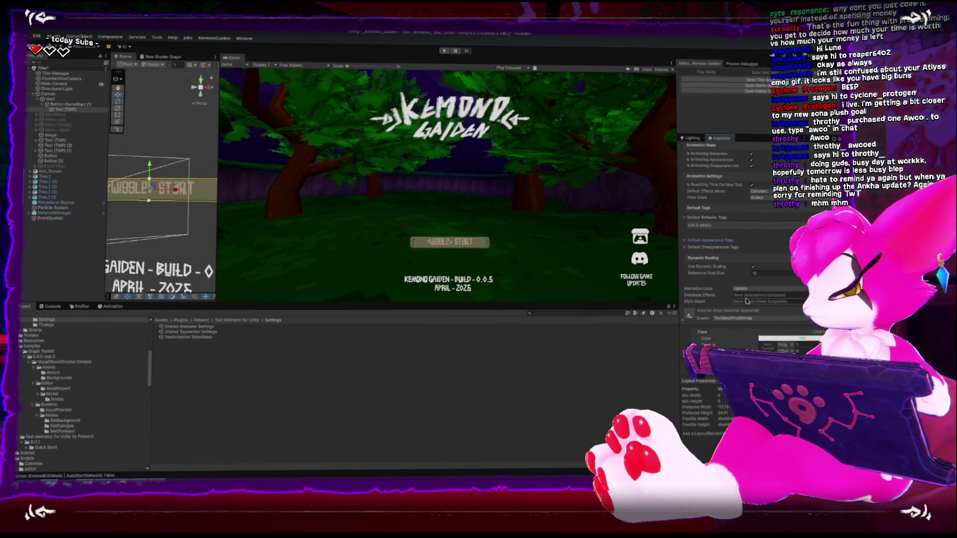
scroll(747, 290, up, 3)
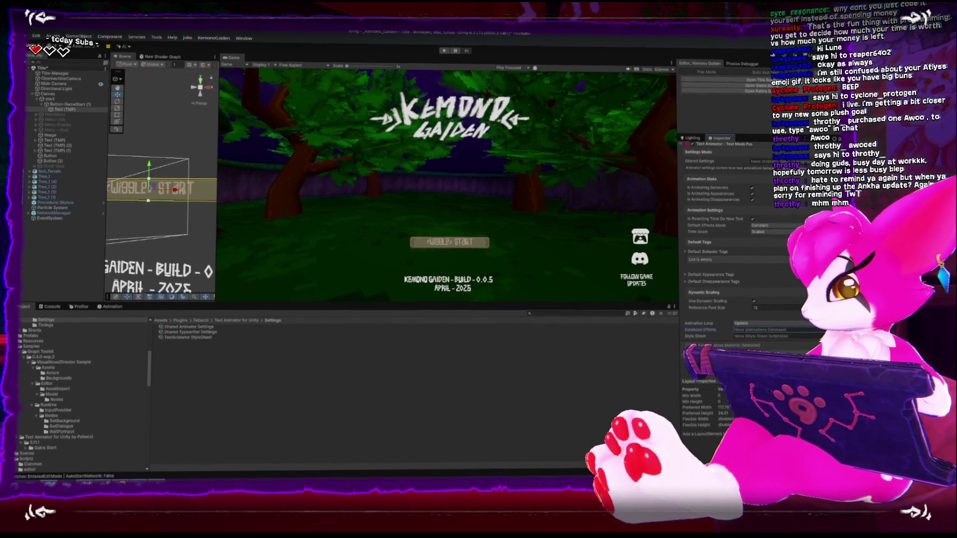
click(784, 267)
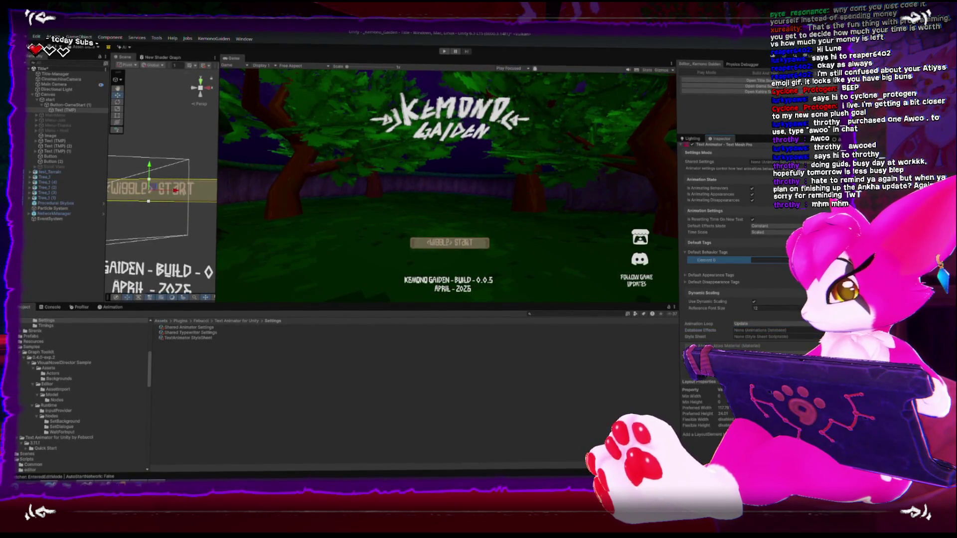
click(200, 332)
click(202, 337)
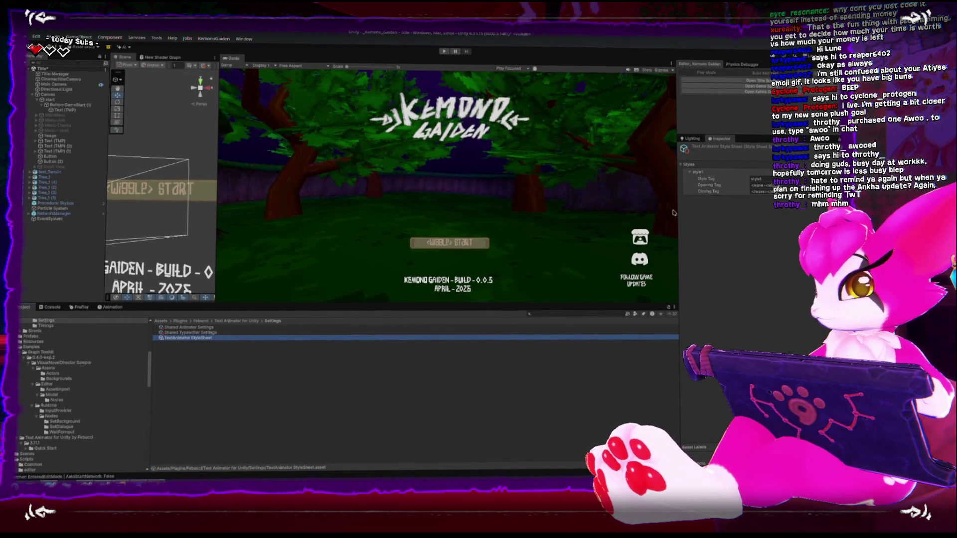
- Revisit the Shared Typewriter and Animator Settings, then browse the Text Animator for Unity folders
click(194, 332)
click(193, 327)
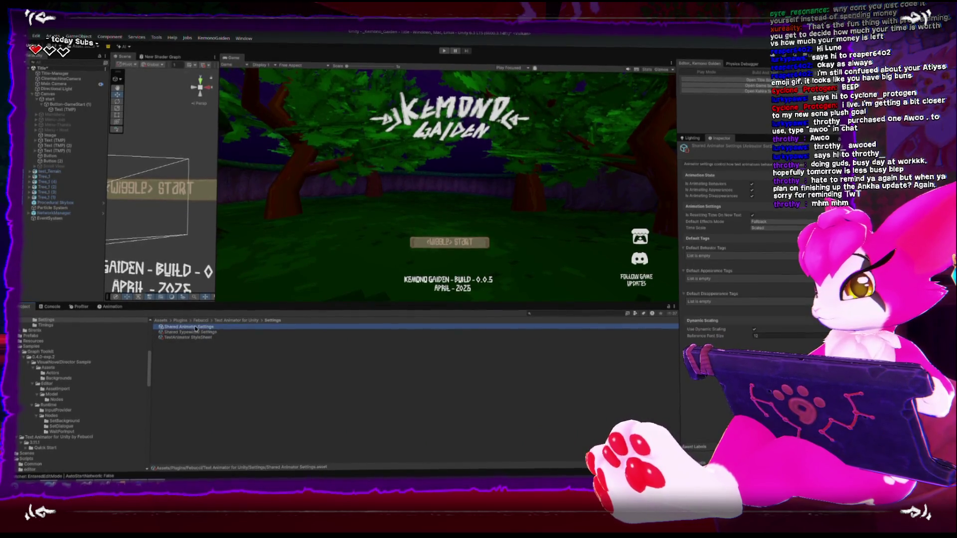
click(235, 320)
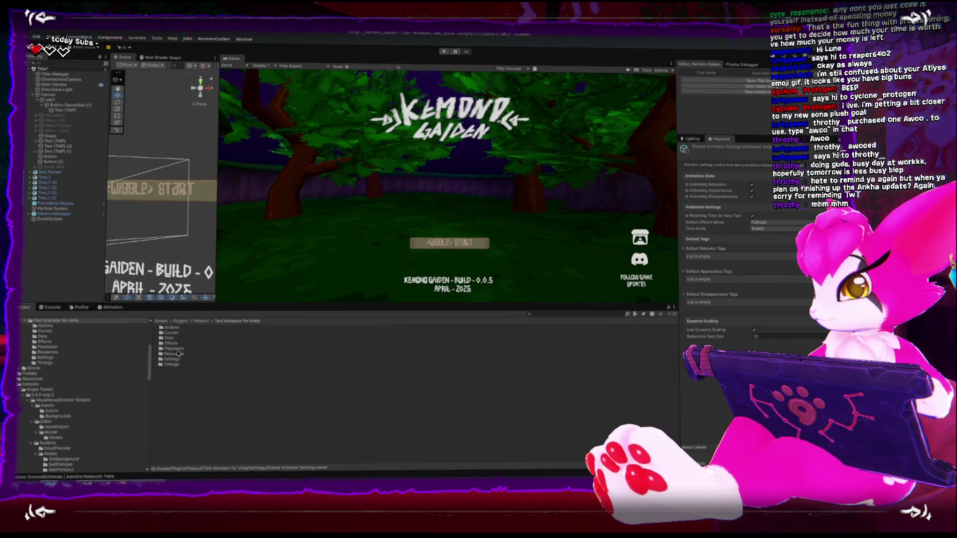
double_click(160, 359)
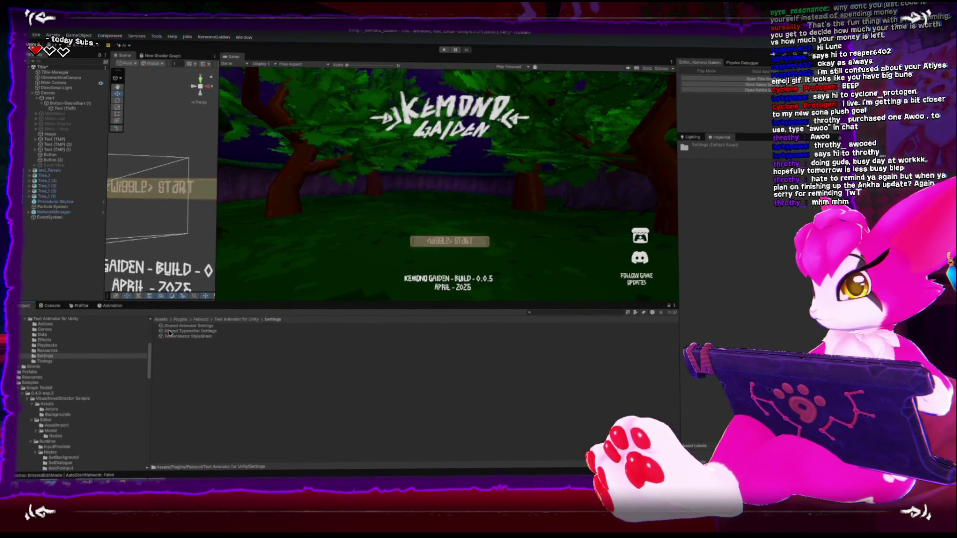
click(226, 321)
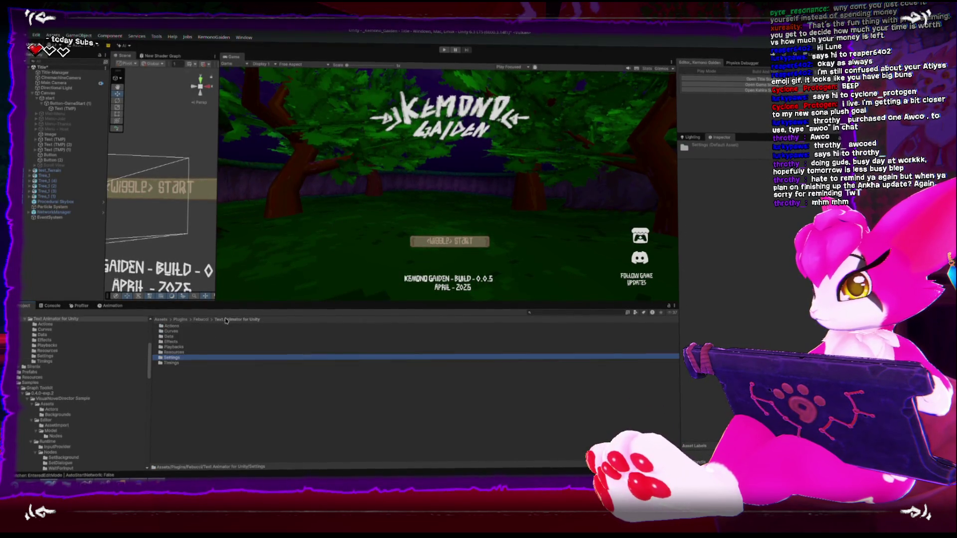
- Open the Effects folder and review Bounce, Dangle, Effects Database and Wiggle Effect assets
double_click(172, 343)
click(173, 329)
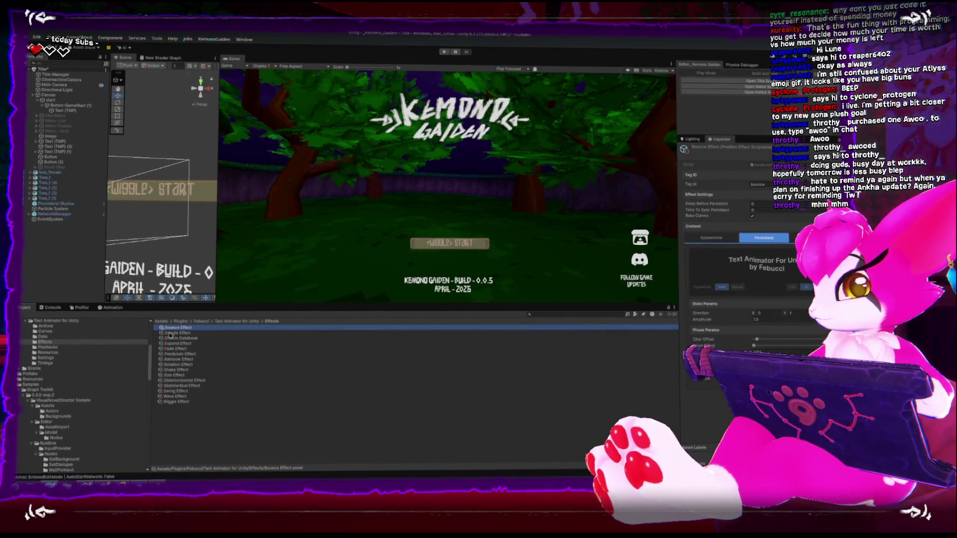
click(171, 334)
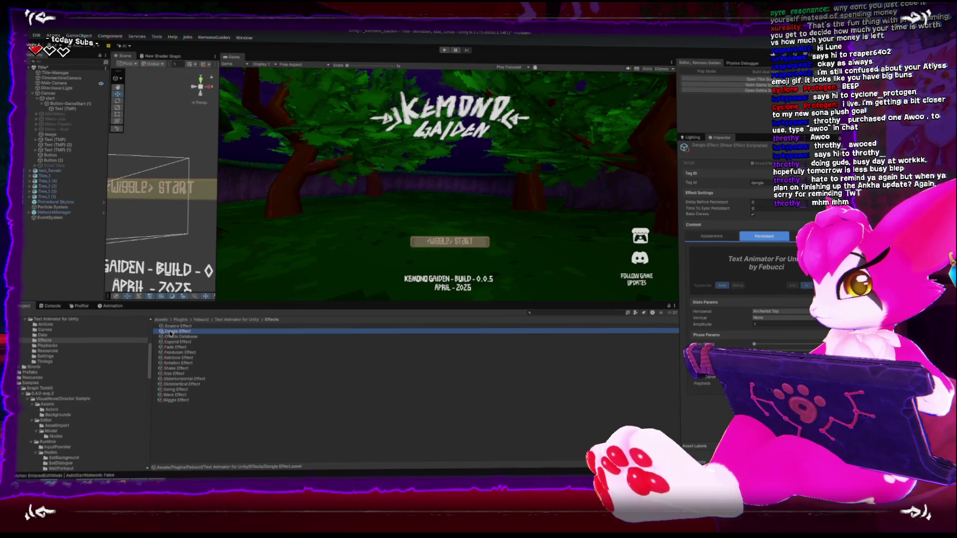
click(168, 338)
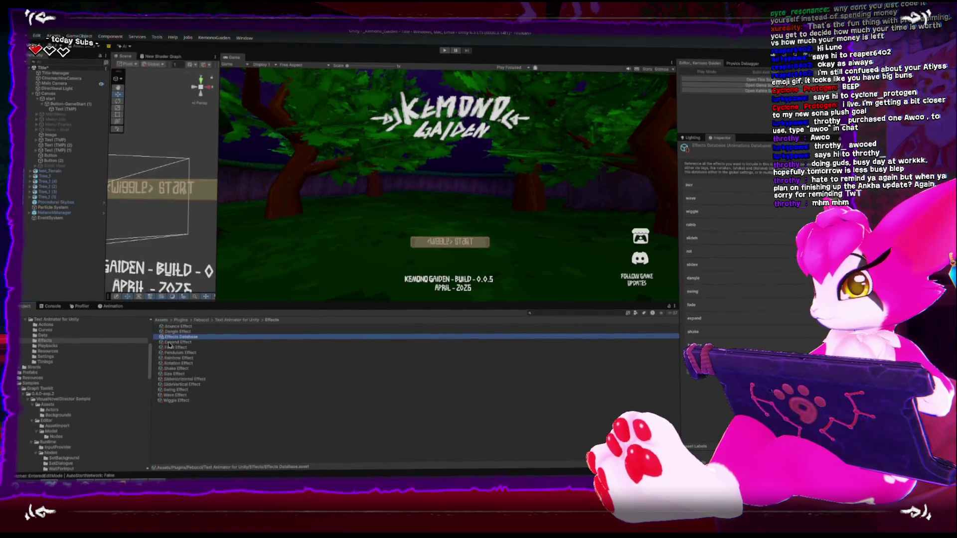
click(175, 403)
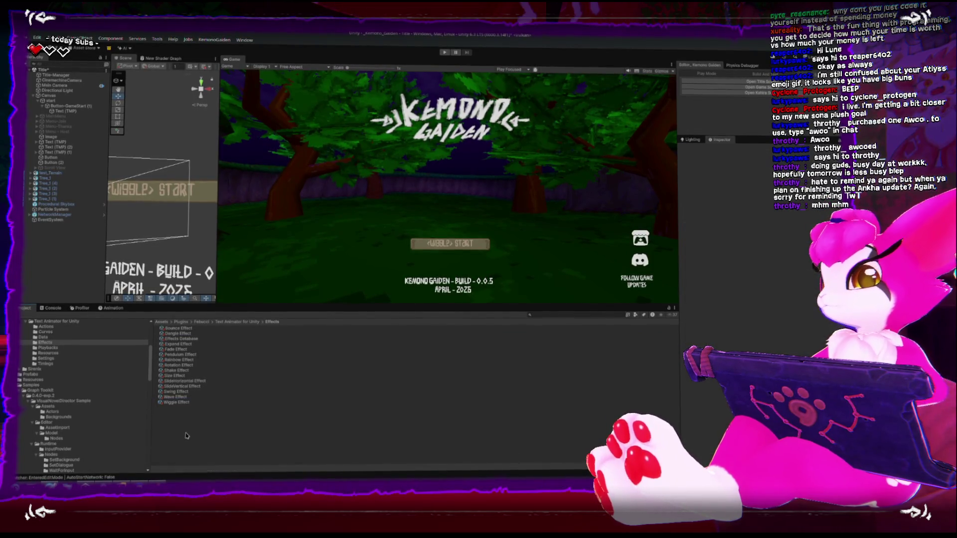
- Duplicate the Wiggle Effect and rename the copy as the Title_Wiggle effect
key(ctrl+d)
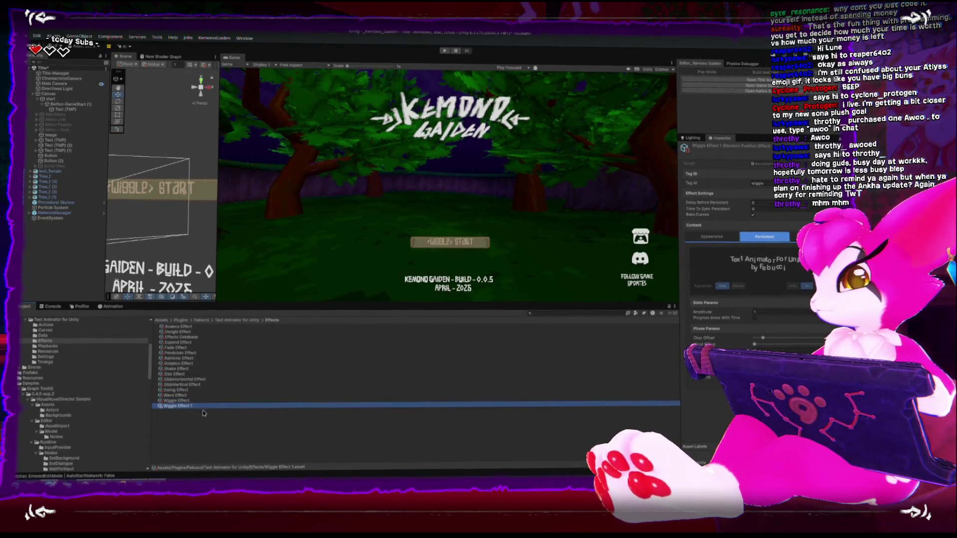
click(209, 409)
text(Title_Wiggl)
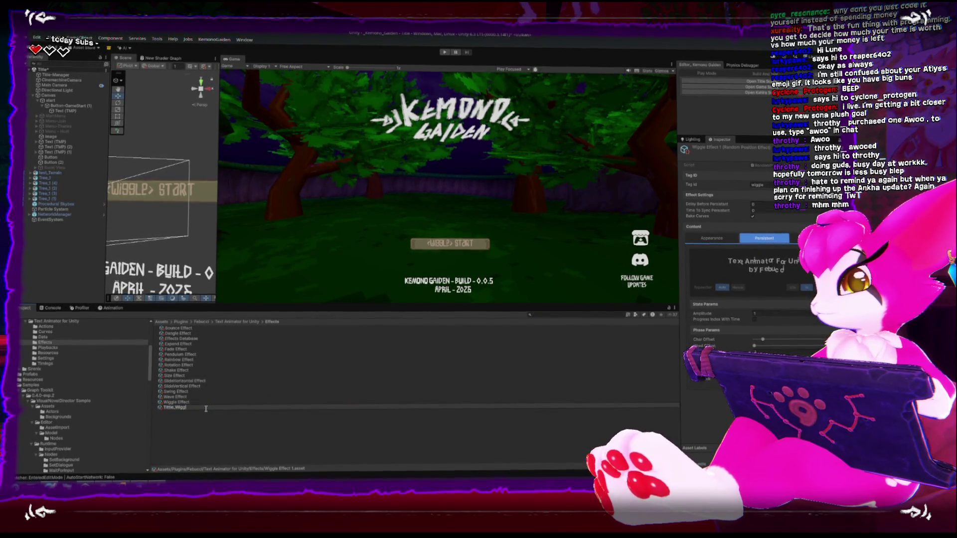
text(e)
key(Return)
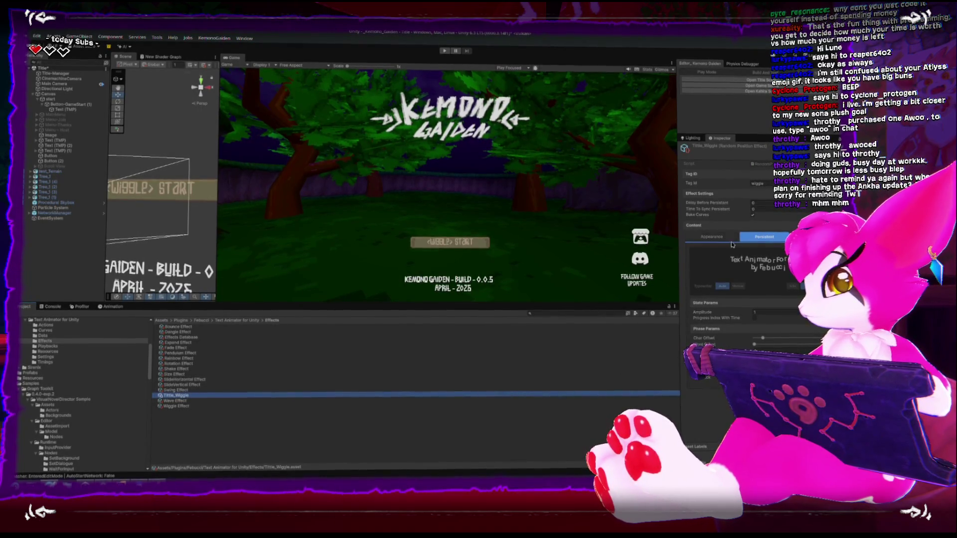
- Edit the Title_Wiggle effect's Tag Id and character offset, then open the Curves folder
click(758, 183)
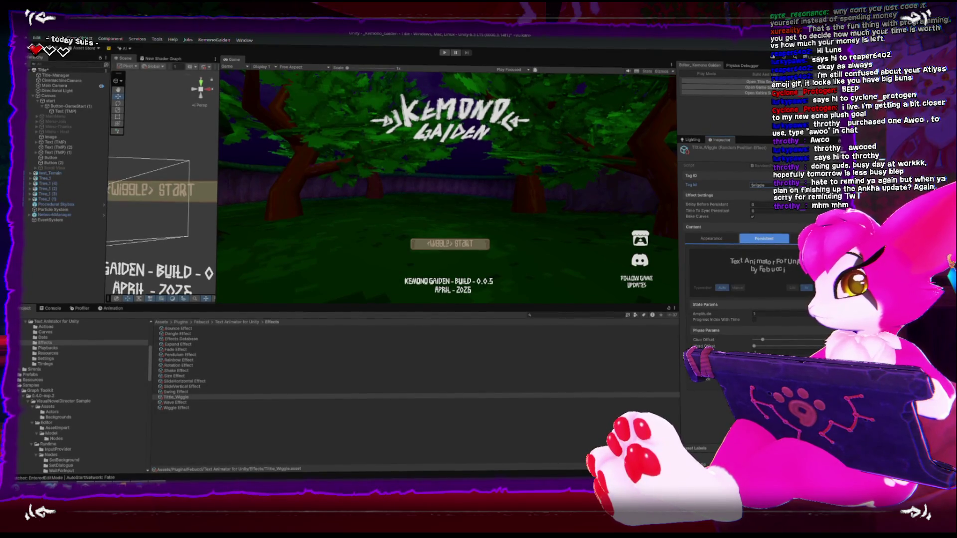
click(169, 402)
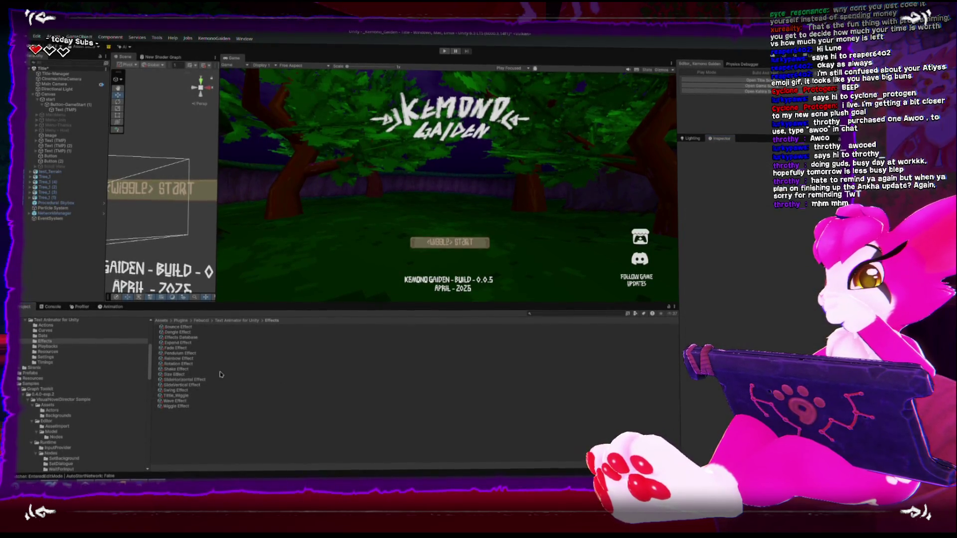
click(170, 395)
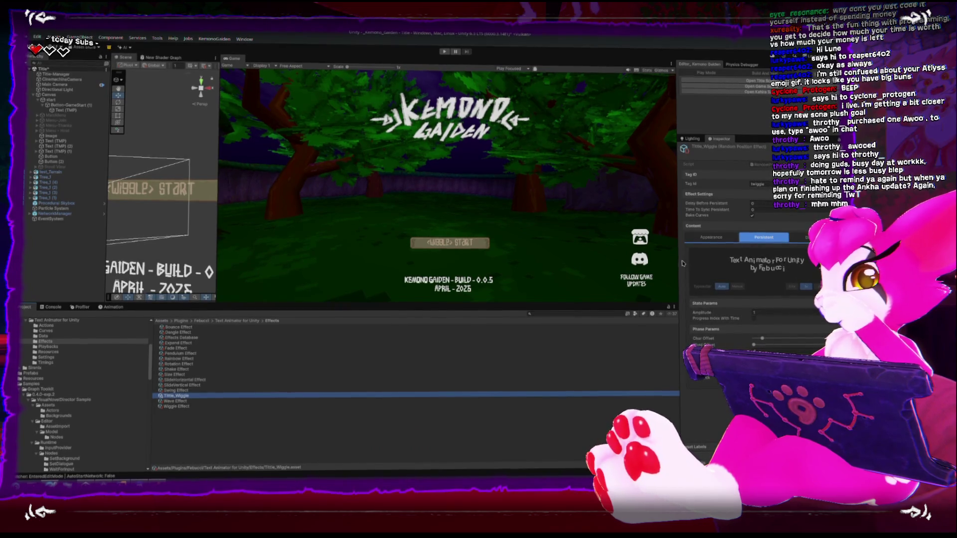
mouse_move(677, 259)
mouse_down()
mouse_move(614, 259)
mouse_move(657, 260)
mouse_up()
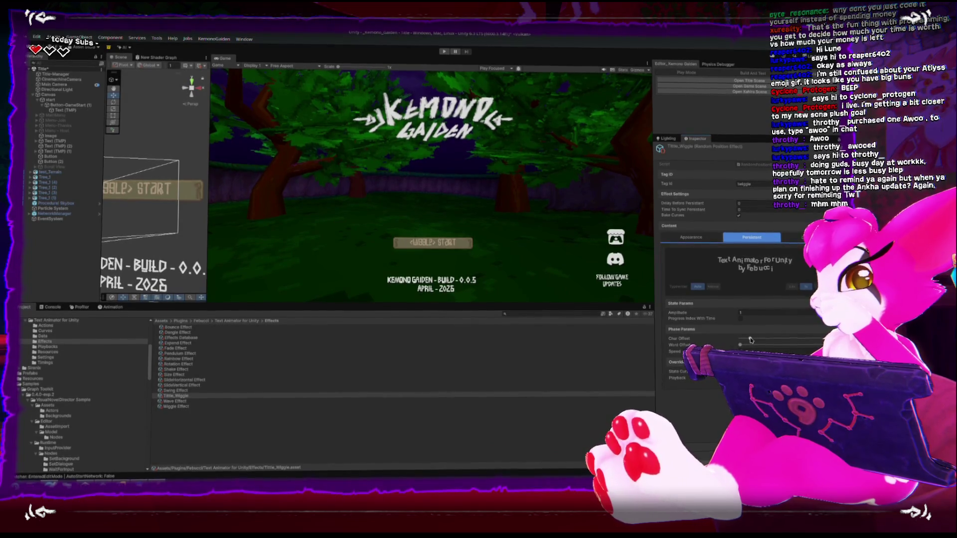
drag(751, 339, 748, 340)
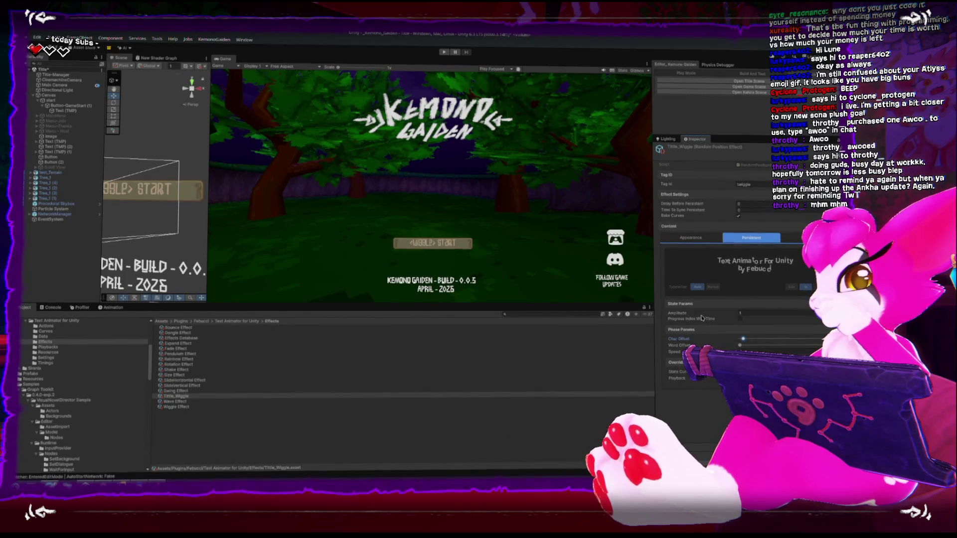
click(45, 333)
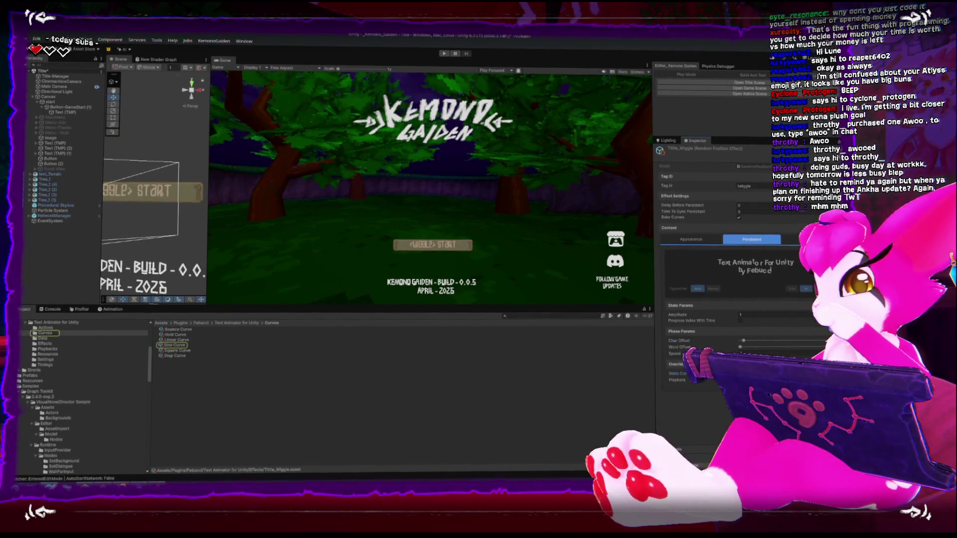
click(175, 345)
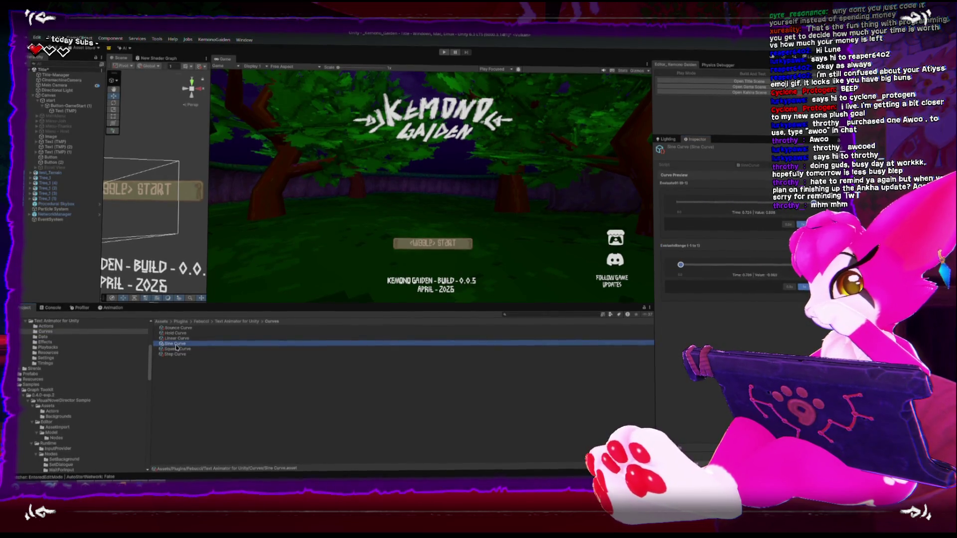
key(Up)
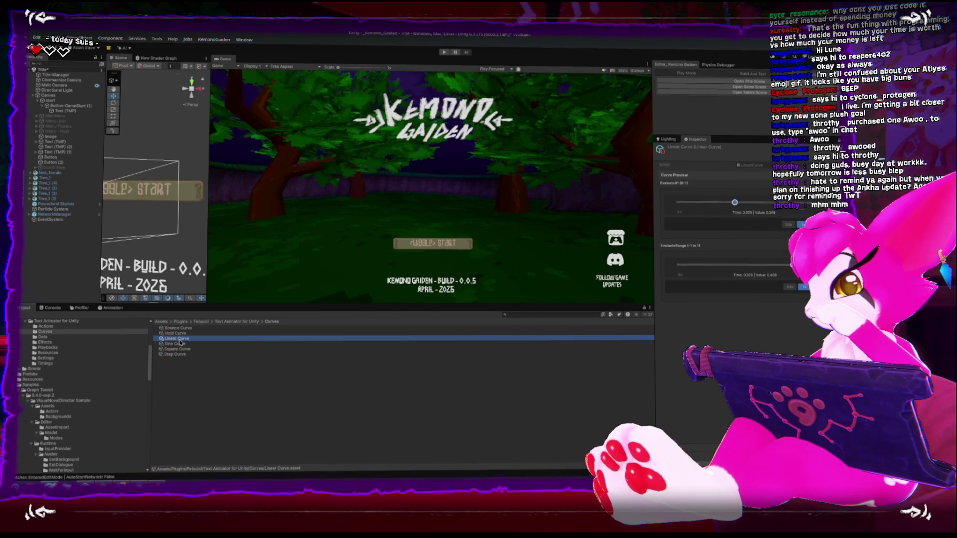
click(184, 331)
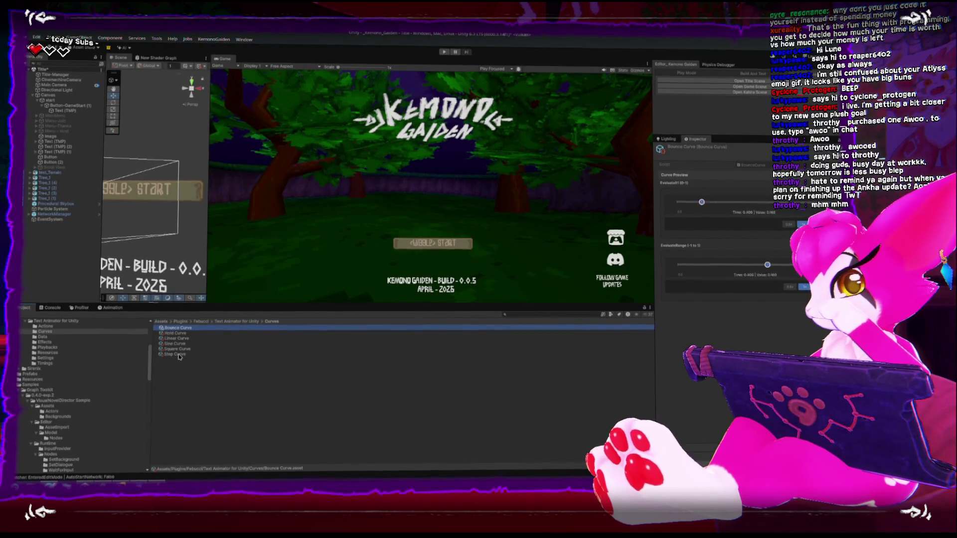
click(182, 351)
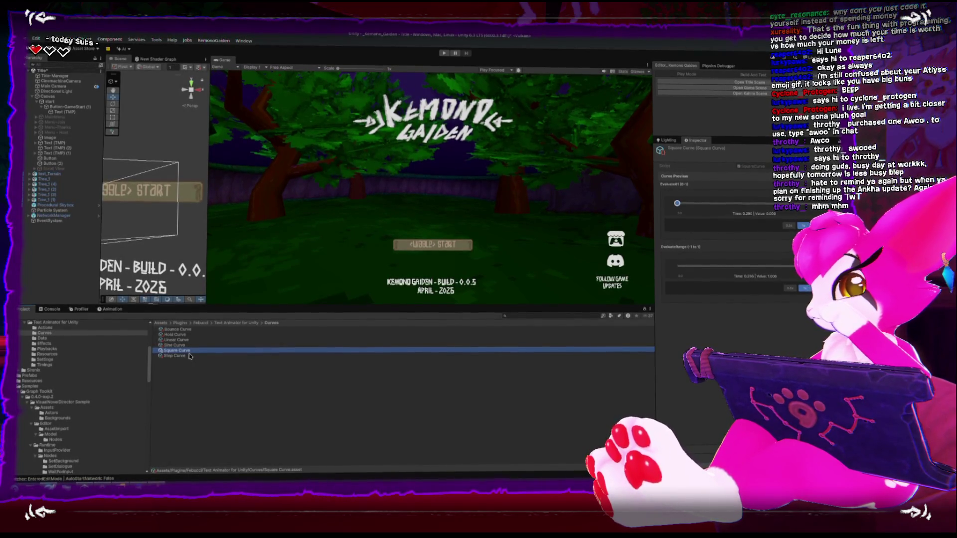
click(180, 339)
click(174, 327)
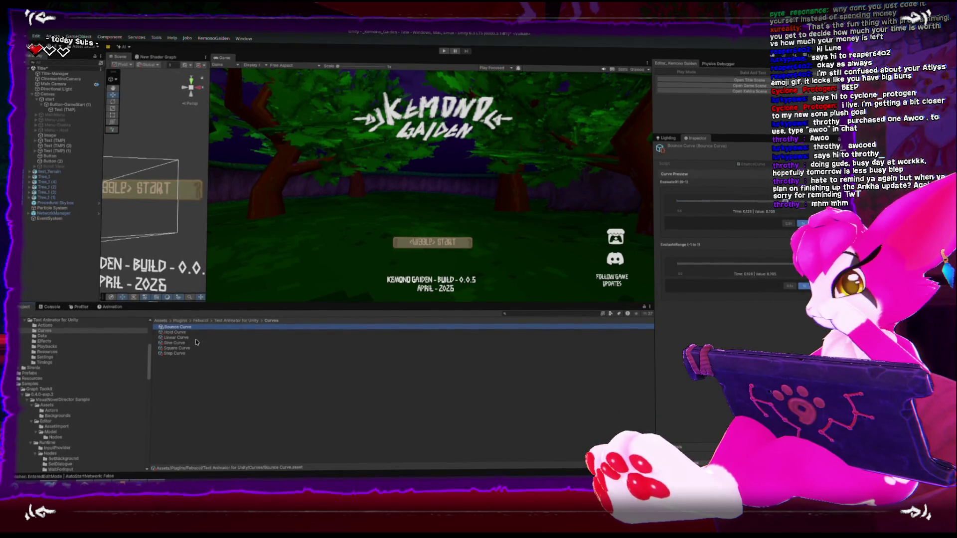
click(221, 321)
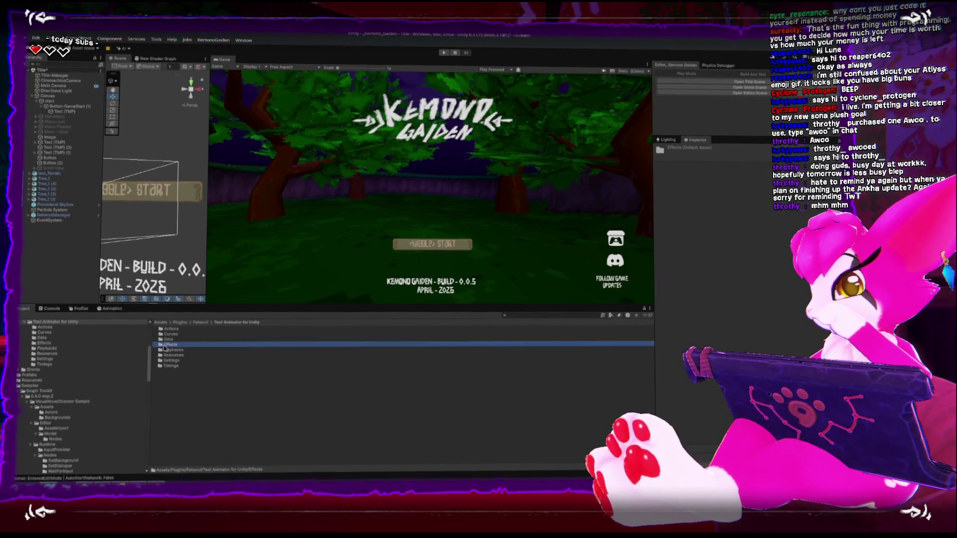
- View Title_Wiggle's settings in Effects, then browse the Curves and Playbacks folders
double_click(180, 345)
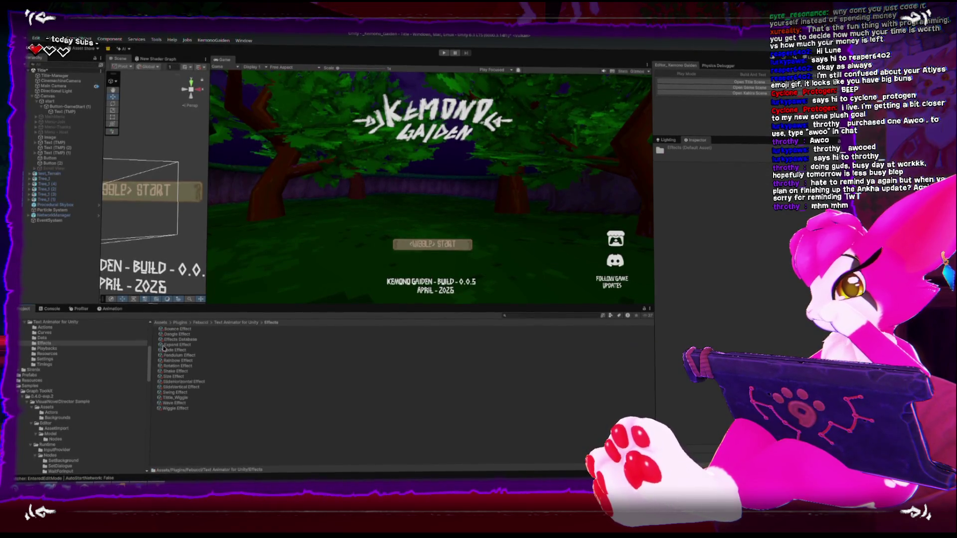
click(177, 398)
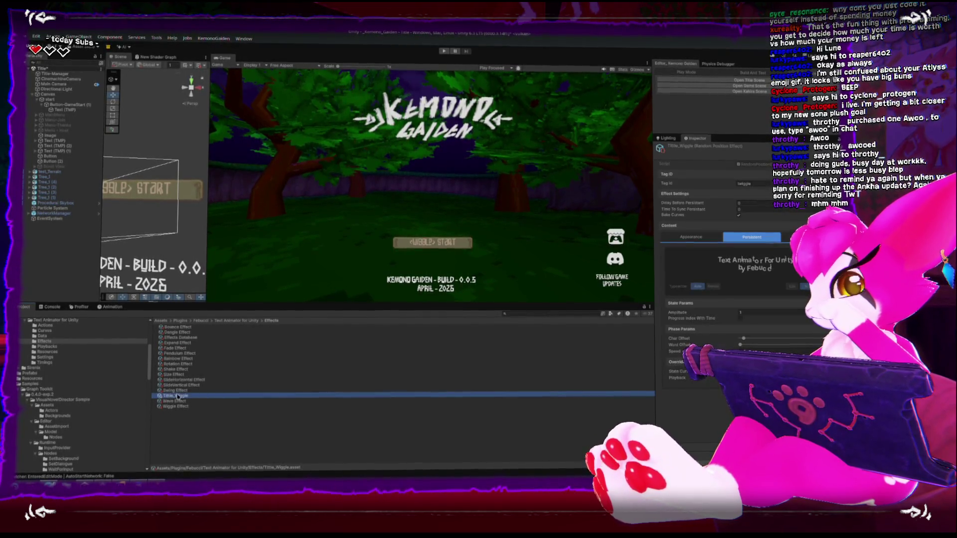
click(654, 297)
click(45, 332)
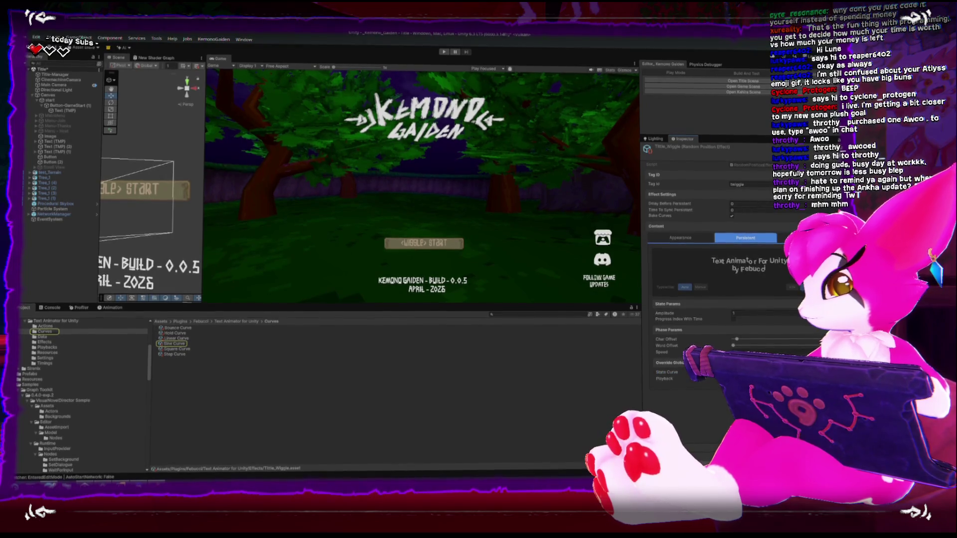
click(48, 348)
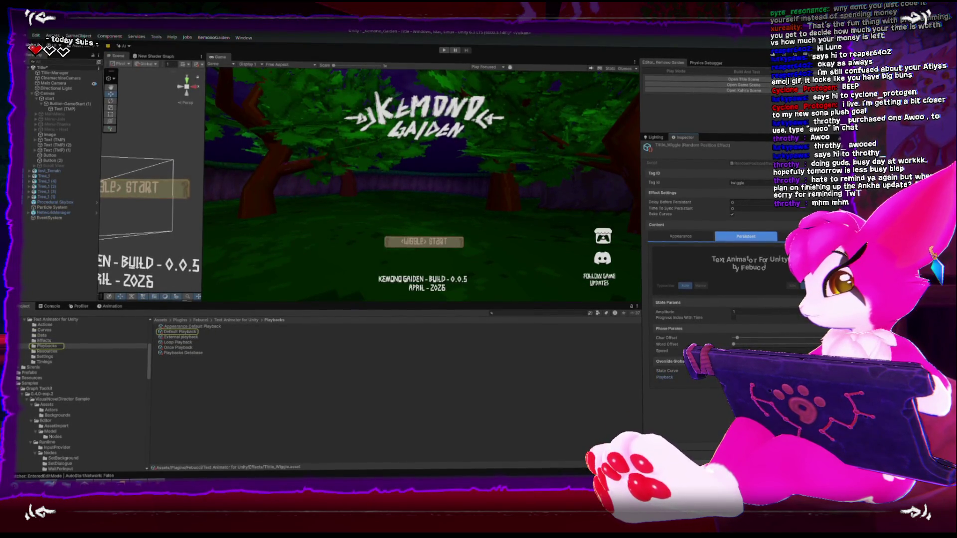
click(45, 331)
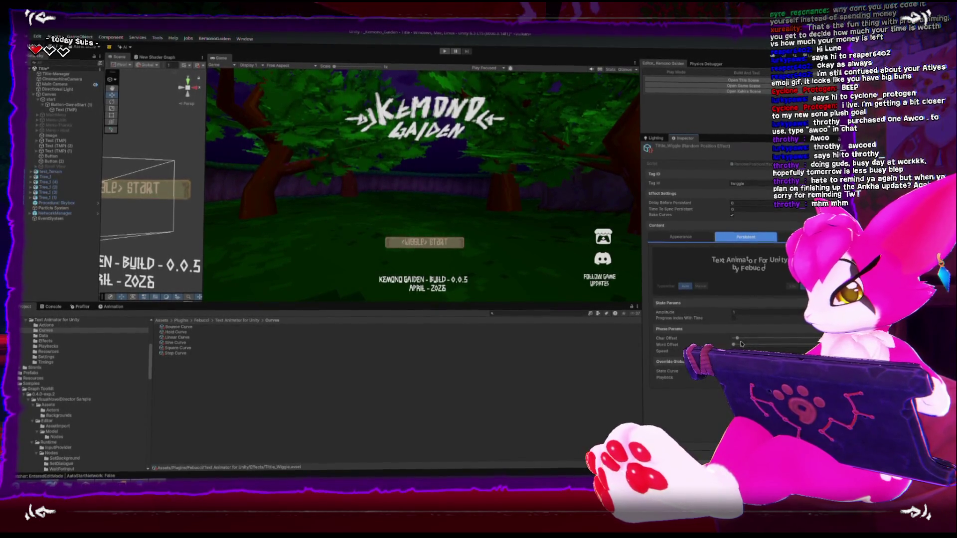
click(48, 347)
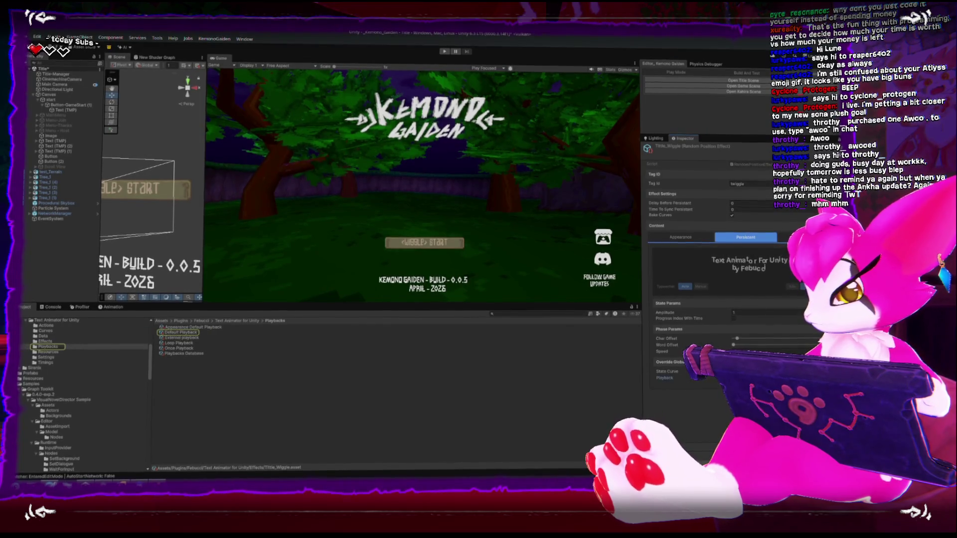
- Inspect Default Playback's expanded timing settings, then return to the Effects folder
click(182, 334)
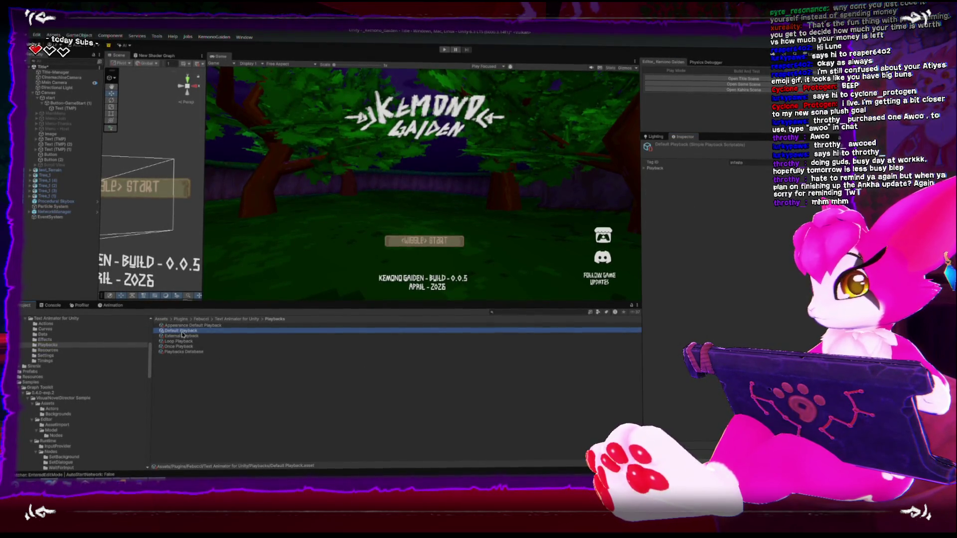
click(646, 168)
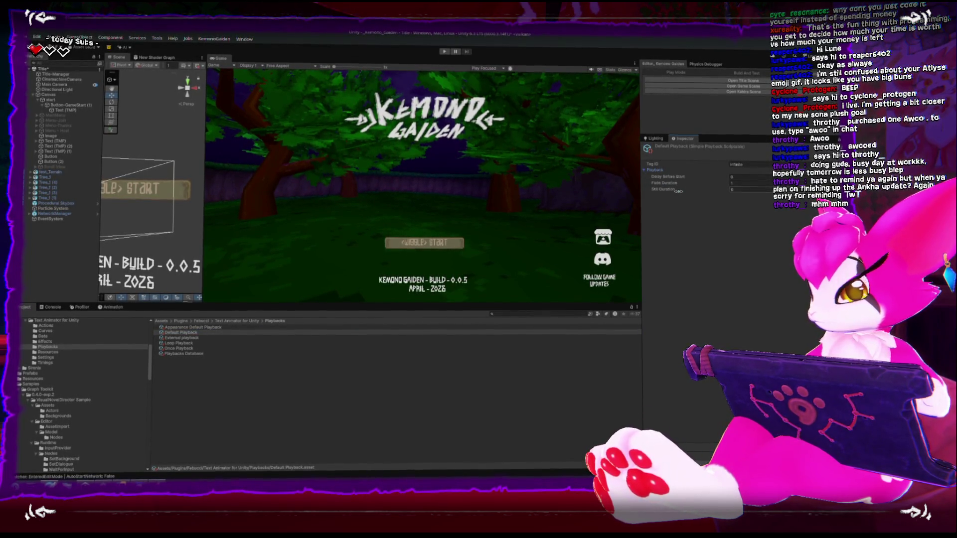
click(243, 321)
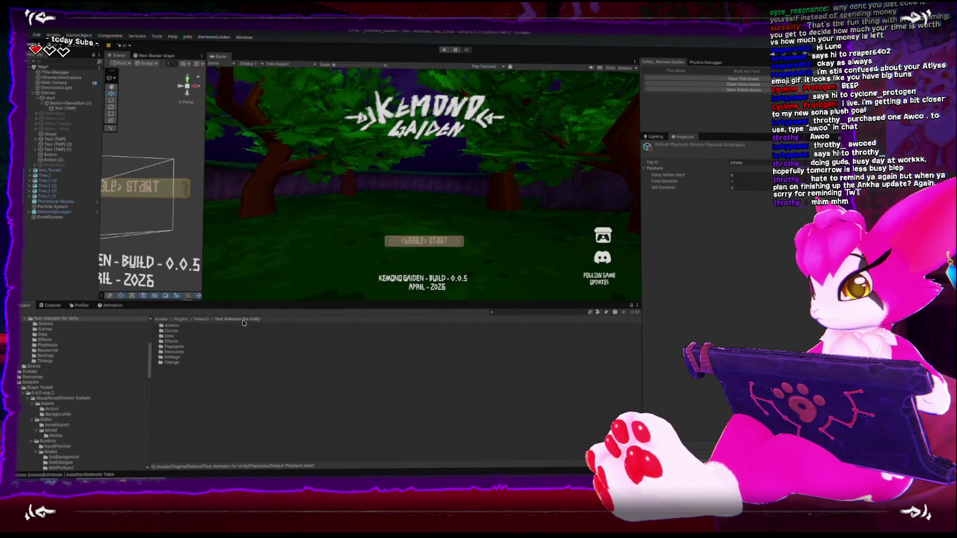
double_click(168, 342)
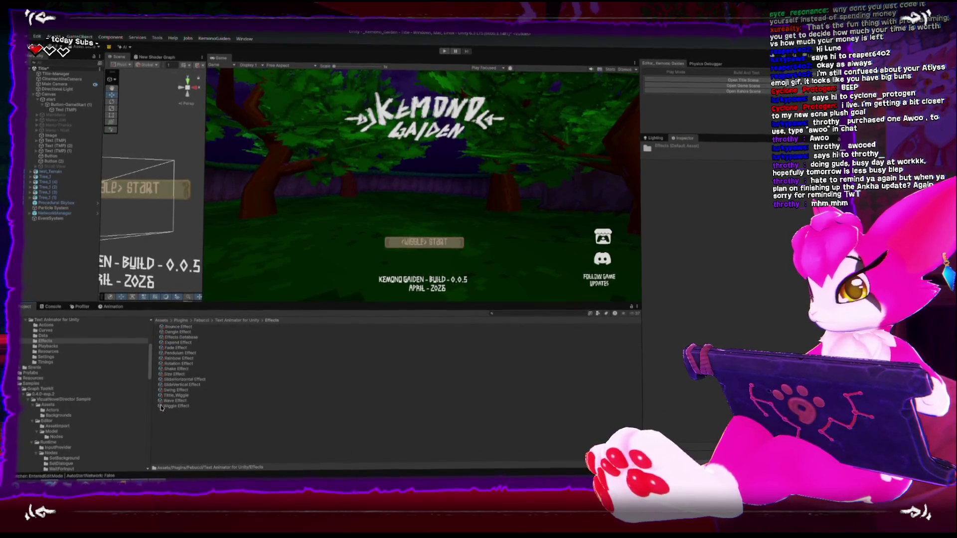
- Compare the Title_Wiggle, Wiggle and Wave effects, checking Wave's Direction options, then reselect Title_Wiggle
click(198, 395)
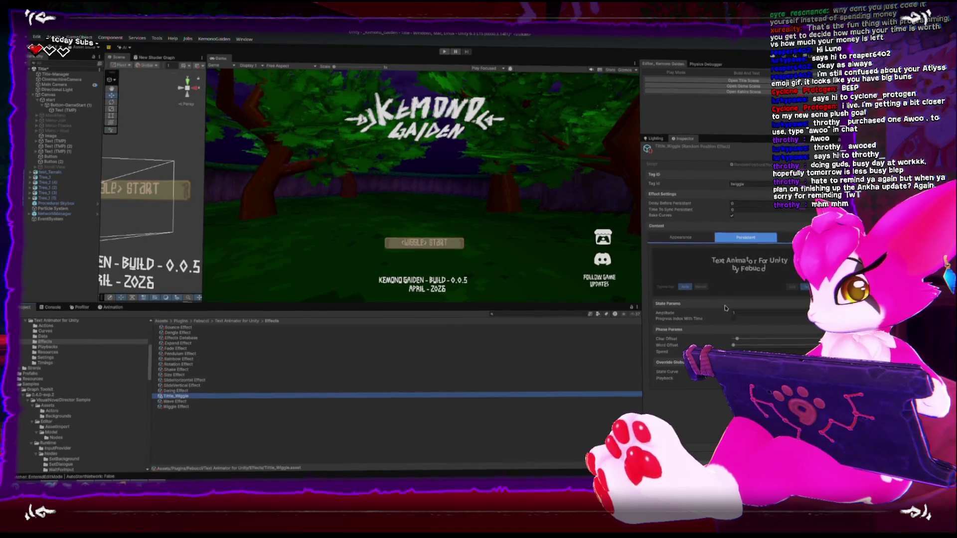
click(177, 406)
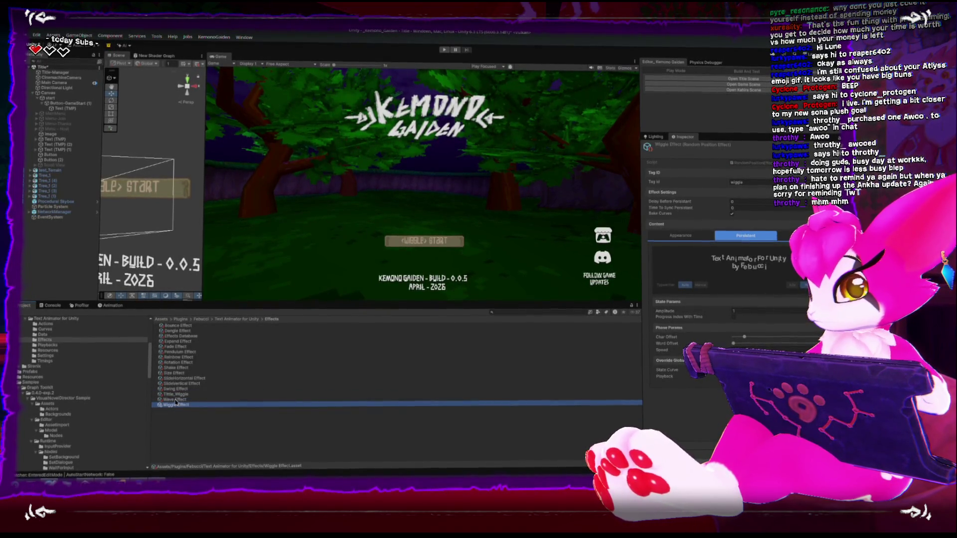
click(175, 400)
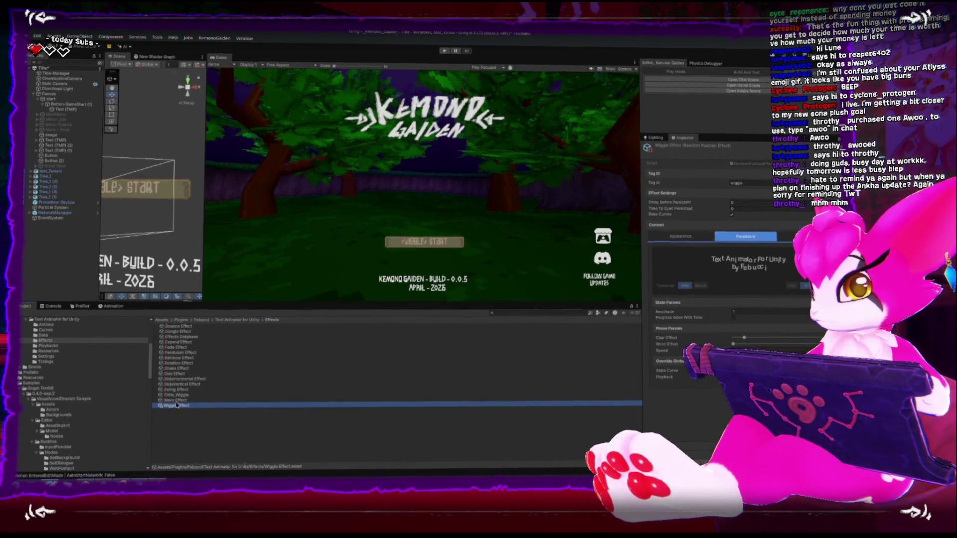
click(179, 406)
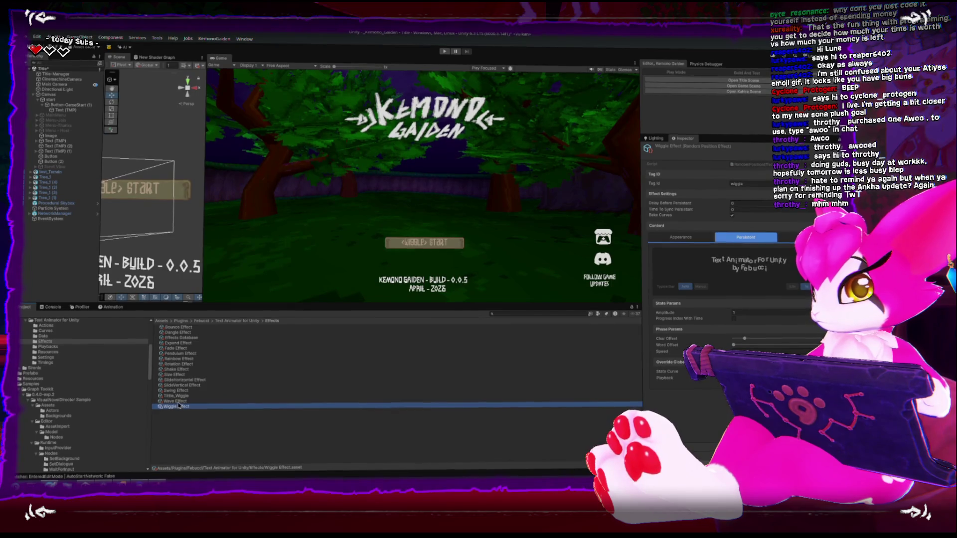
click(175, 401)
right_click(671, 316)
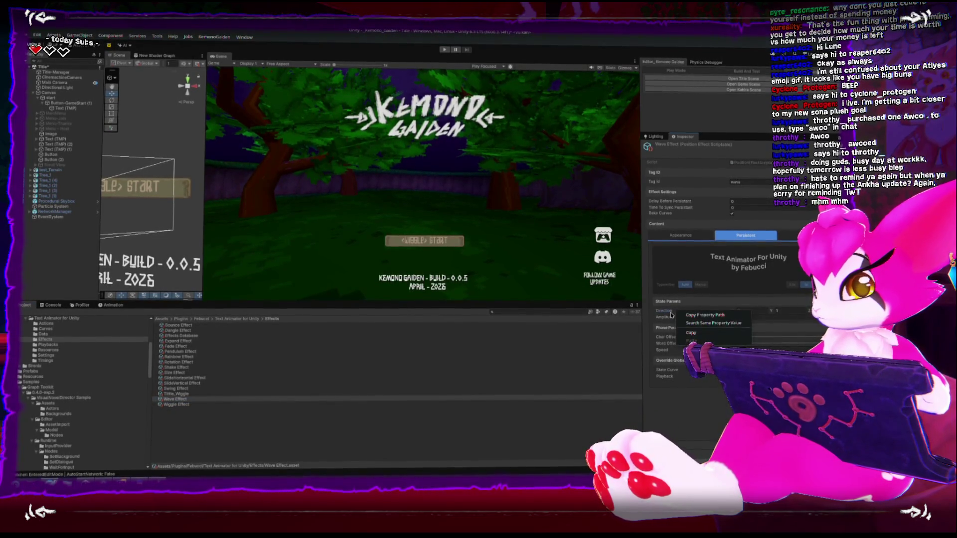
click(671, 305)
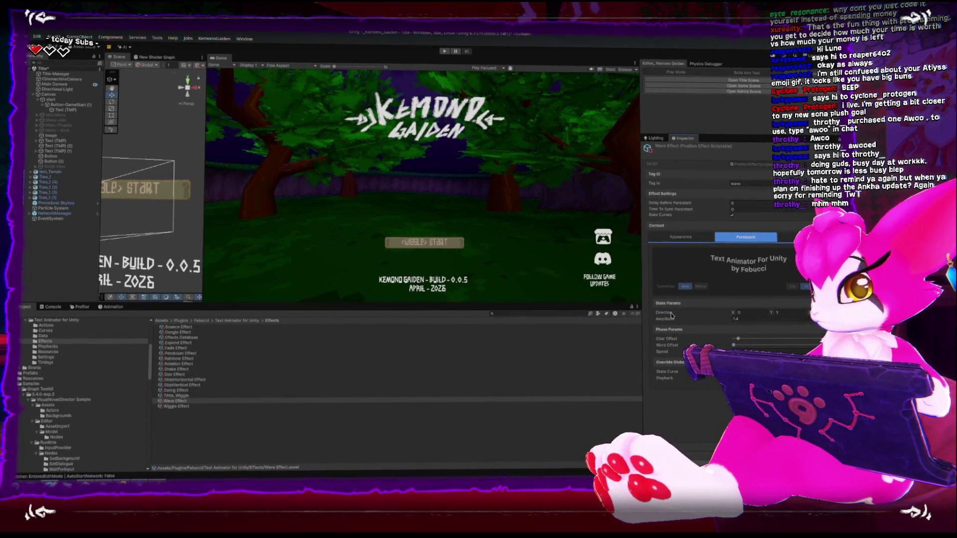
click(171, 394)
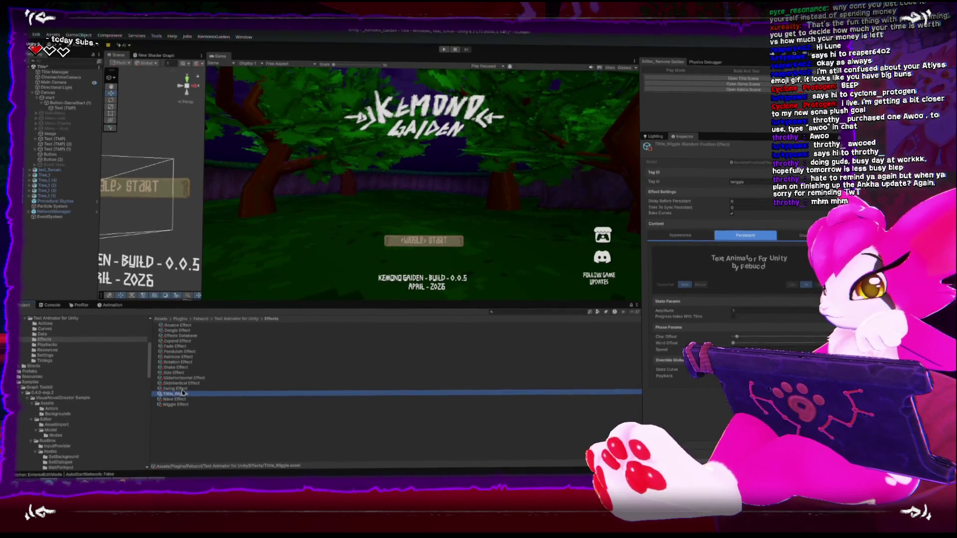
- Delete the Title_Wiggle effect asset
key(Delete)
key(Return)
key(XF86AudioRaiseVolume)
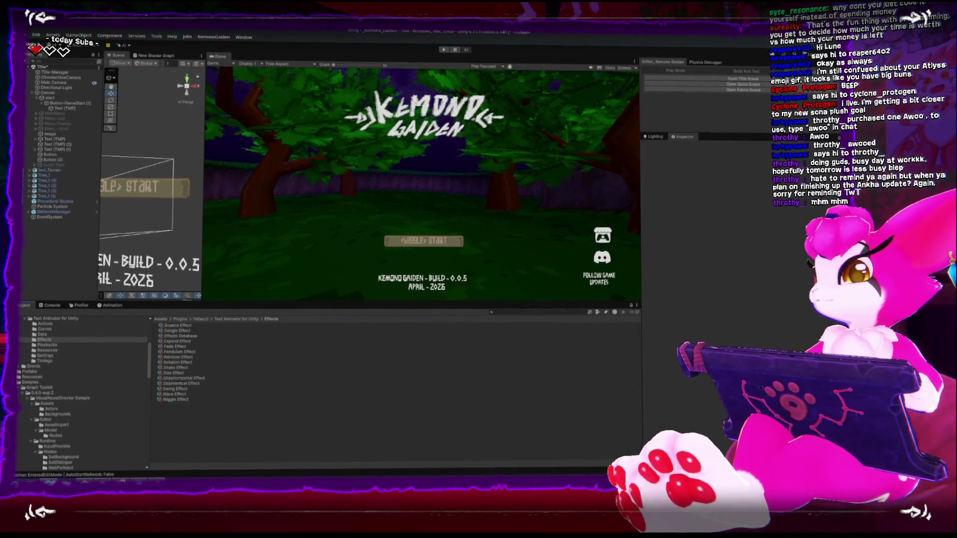
- Duplicate Wave Effect and rename the copy Wave_Title_Effect
click(173, 399)
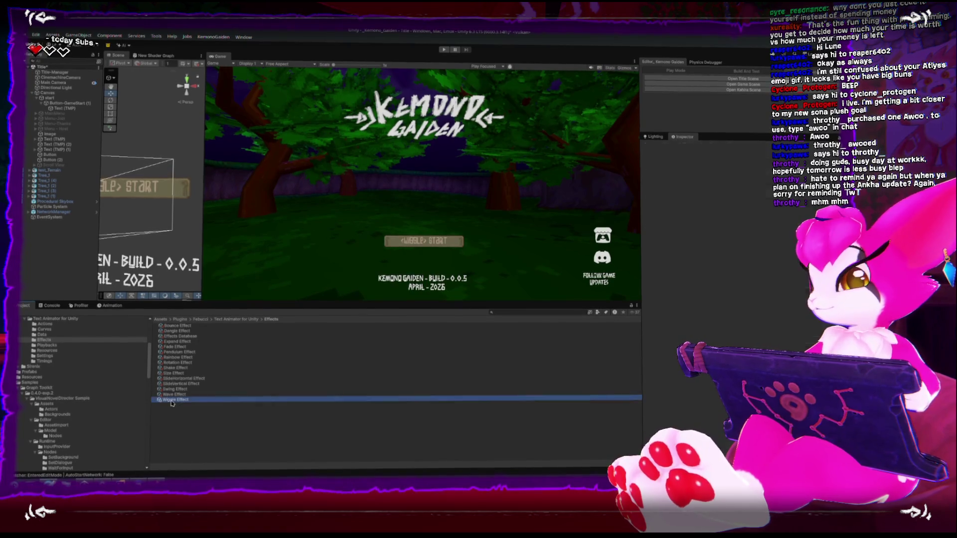
click(173, 396)
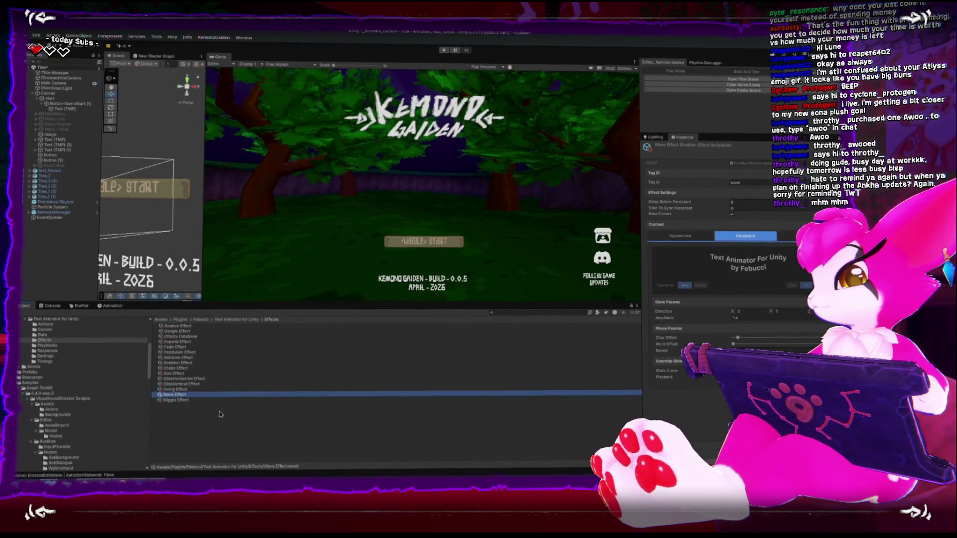
key(ctrl+d)
key(F2)
click(196, 404)
key(BackSpace)
key(BackSpace)
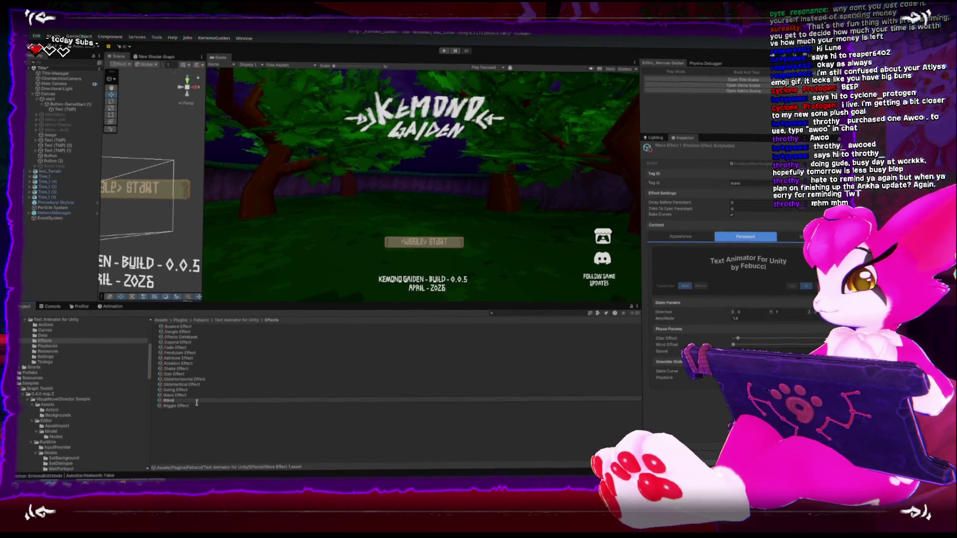
text(_Title_Effect)
key(Return)
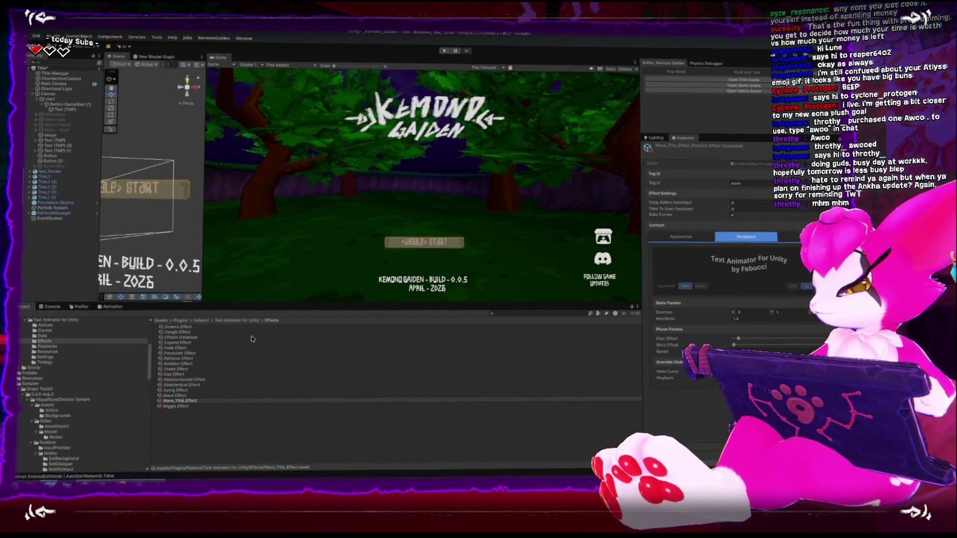
- Correct the duplicate's name to Wave_TitleUI_Effect
key(F2)
key(Left)
key(Left)
key(Left)
text(UI)
key(Return)
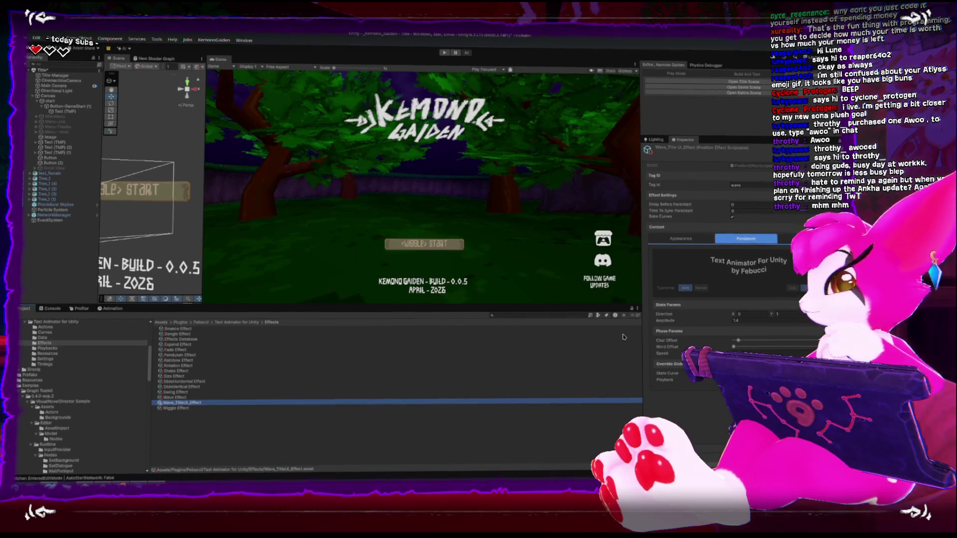
click(738, 341)
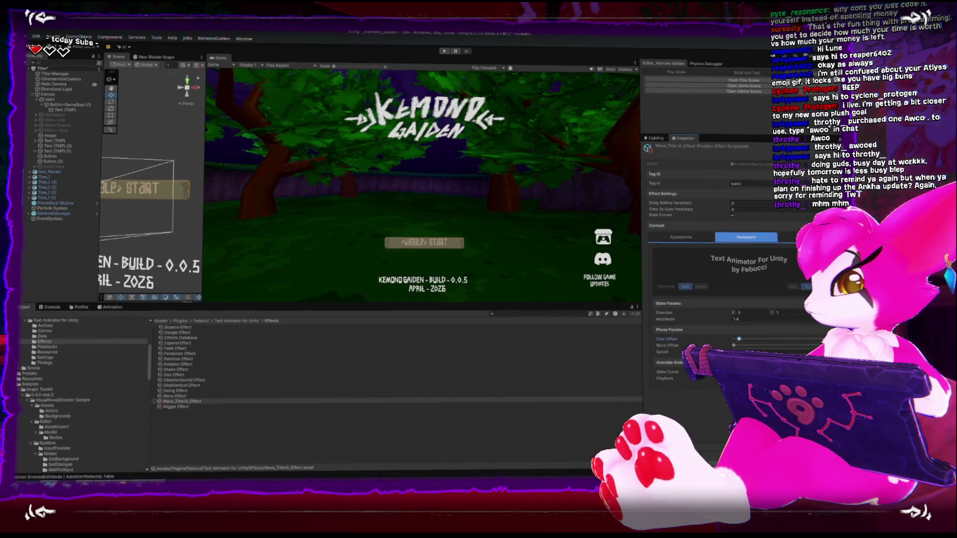
- Lower Wave_TitleUI_Effect's Amplitude and edit its Tag Id, then select the START button object
click(663, 352)
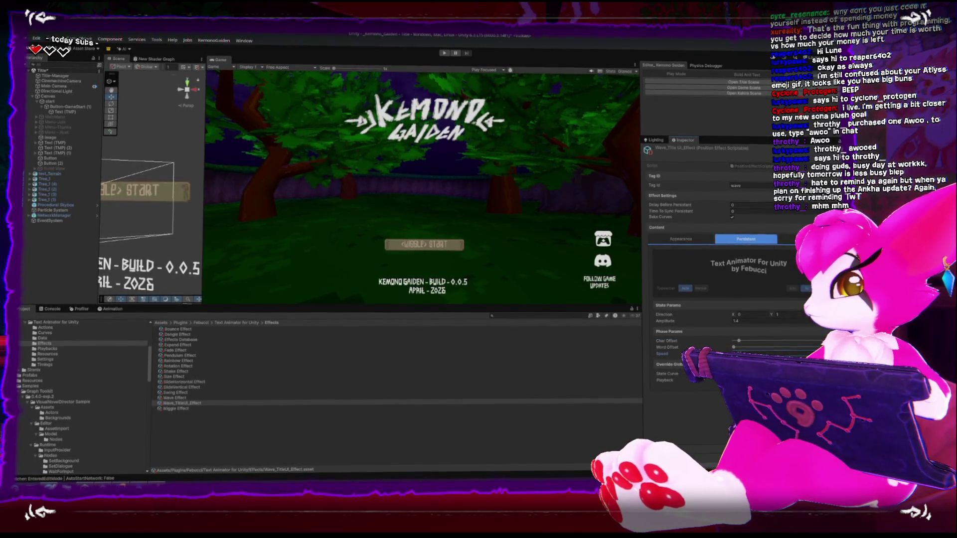
drag(701, 321, 691, 323)
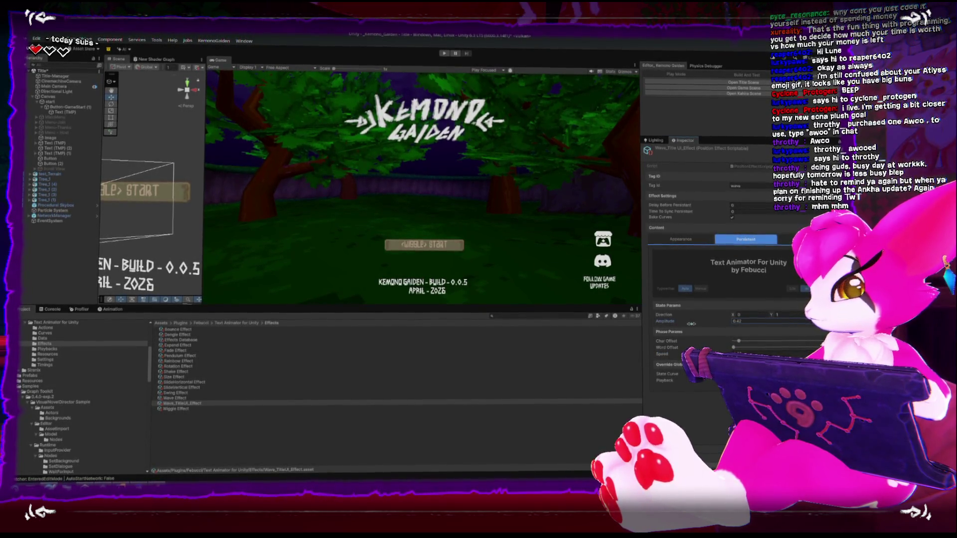
click(759, 185)
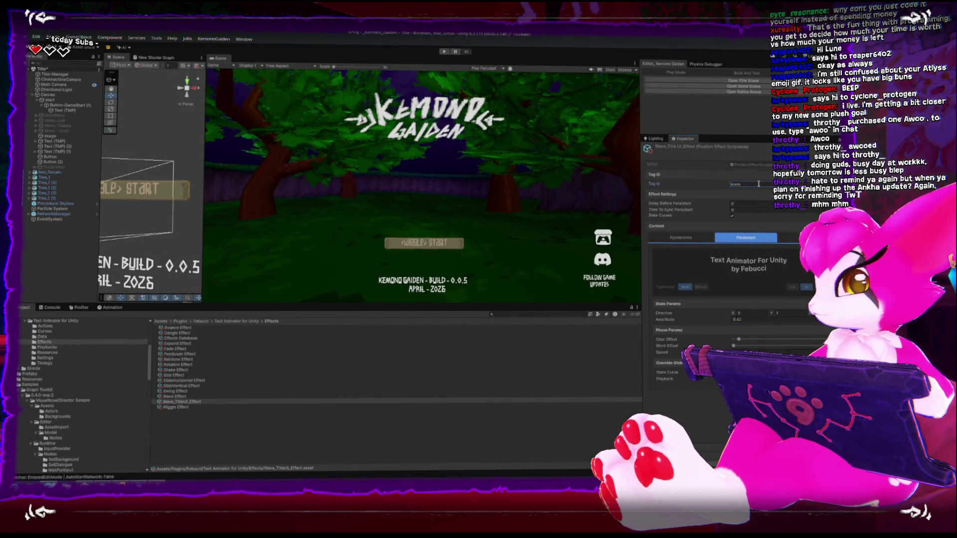
text(S)
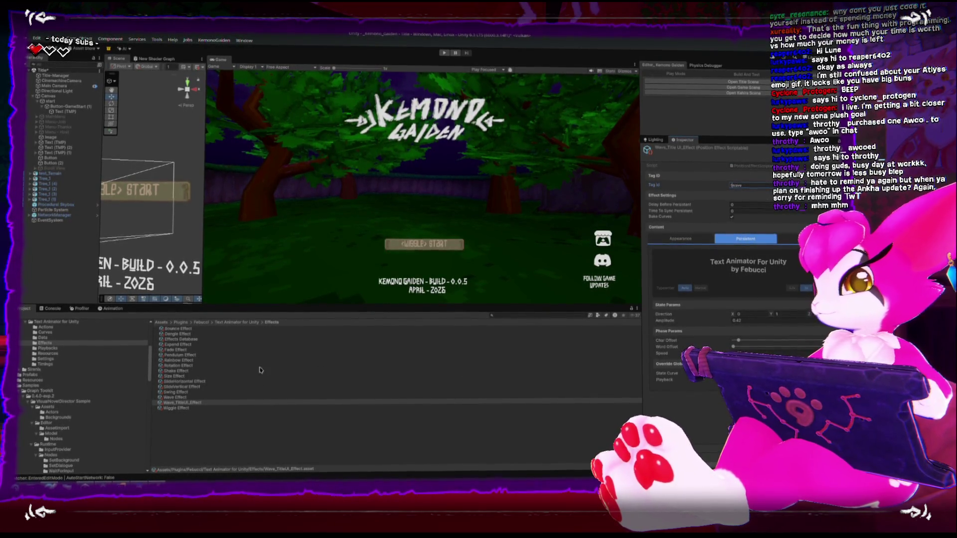
click(130, 191)
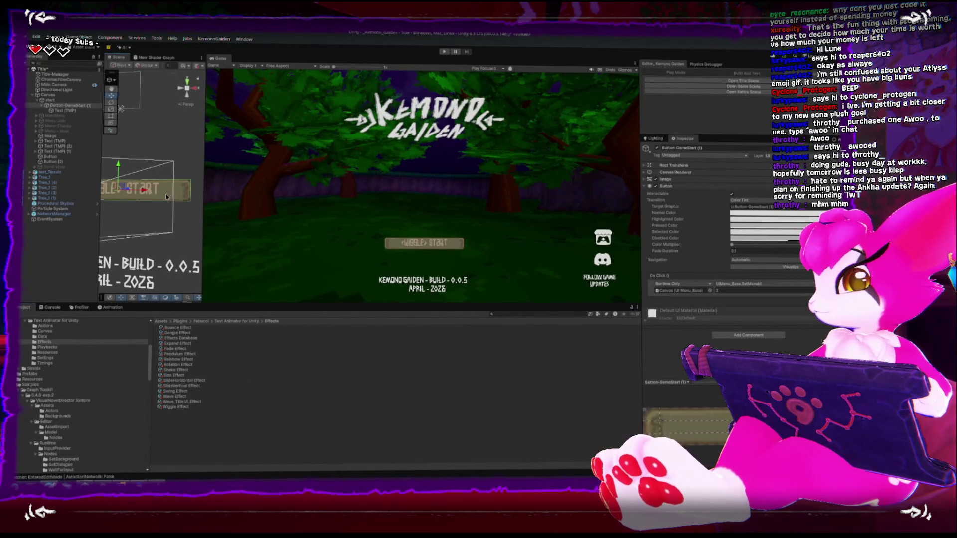
- Add a new slot for Wave_TitleUI_Effect to the Effects Database list, then reselect the START button
click(201, 338)
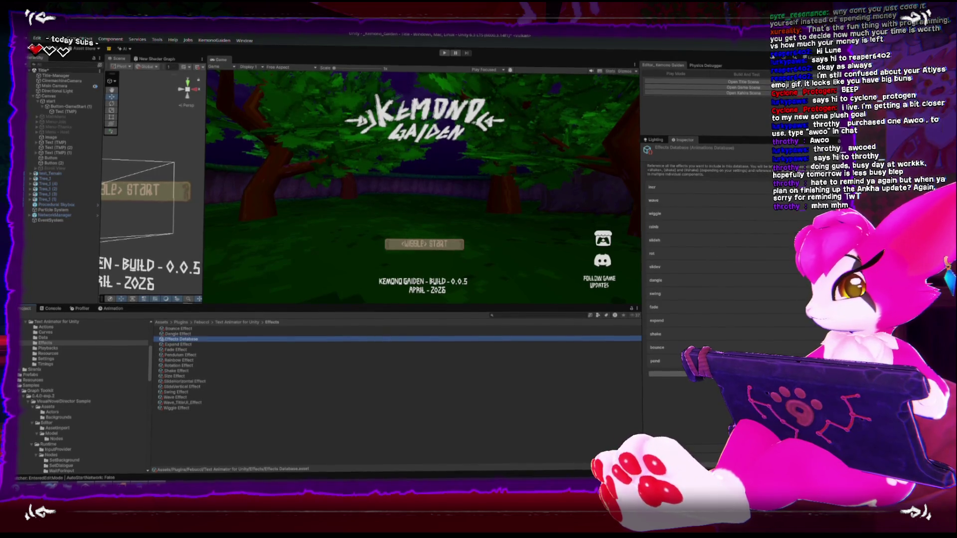
click(763, 375)
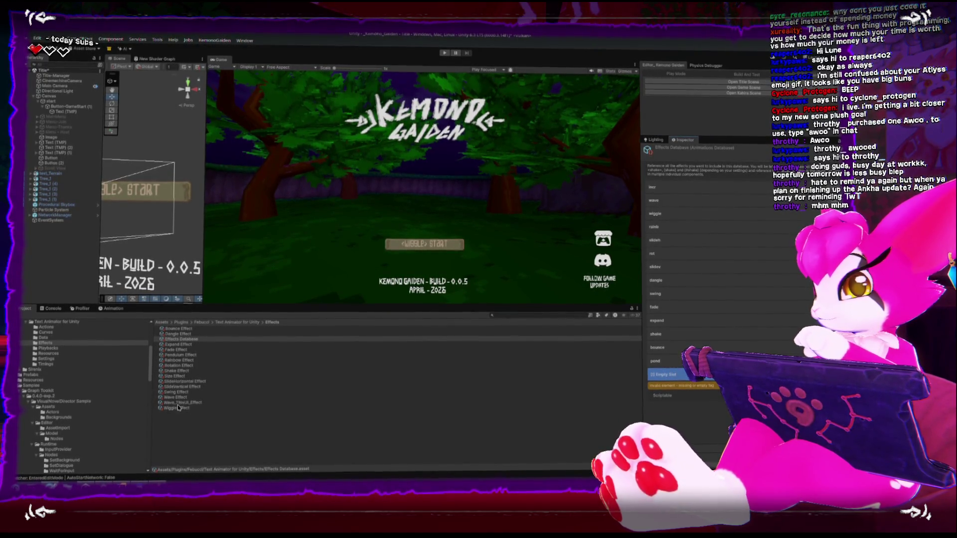
click(182, 339)
scroll(696, 299, down, 3)
click(696, 294)
click(696, 294)
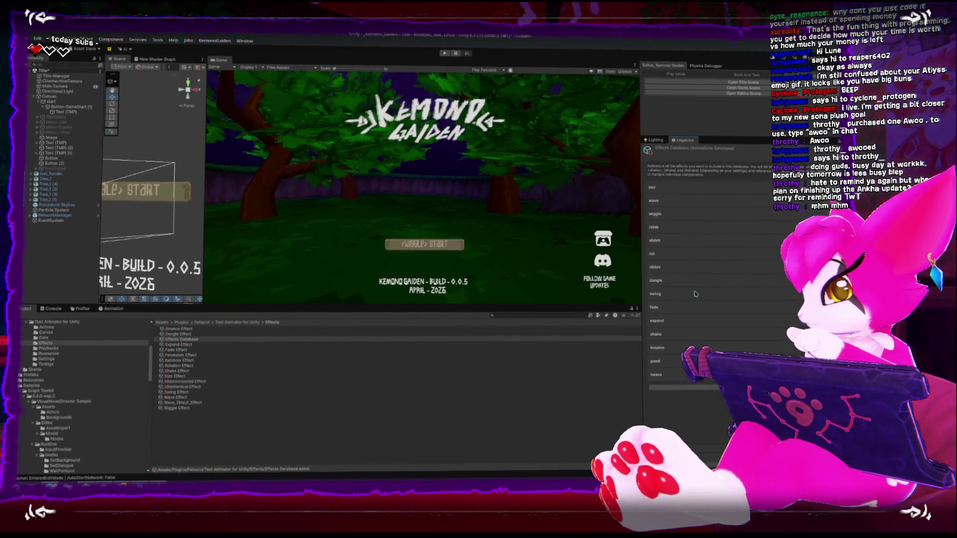
click(170, 191)
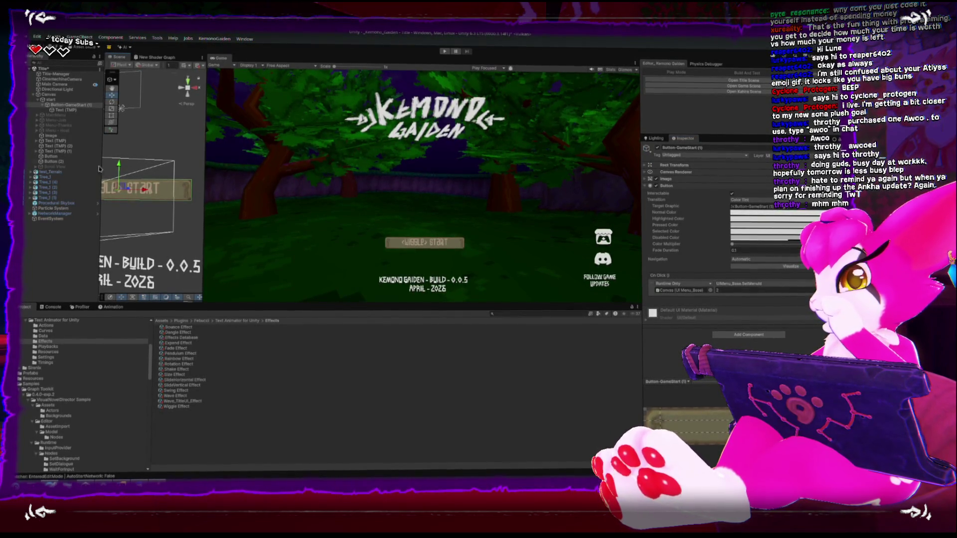
- Check the START label's Text (TMP) content, enter Play mode, and reopen Wave_TitleUI_Effect's settings
click(65, 111)
click(654, 205)
click(654, 205)
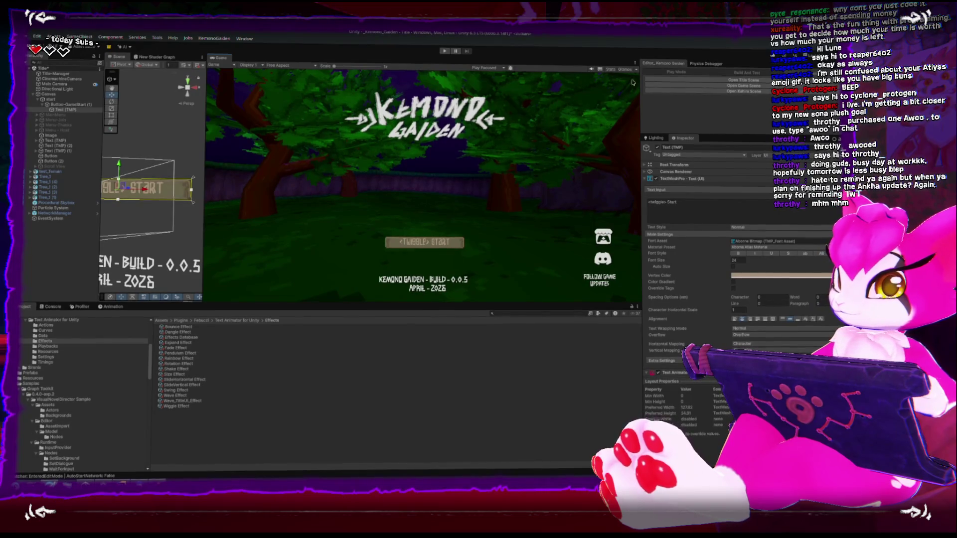
click(443, 51)
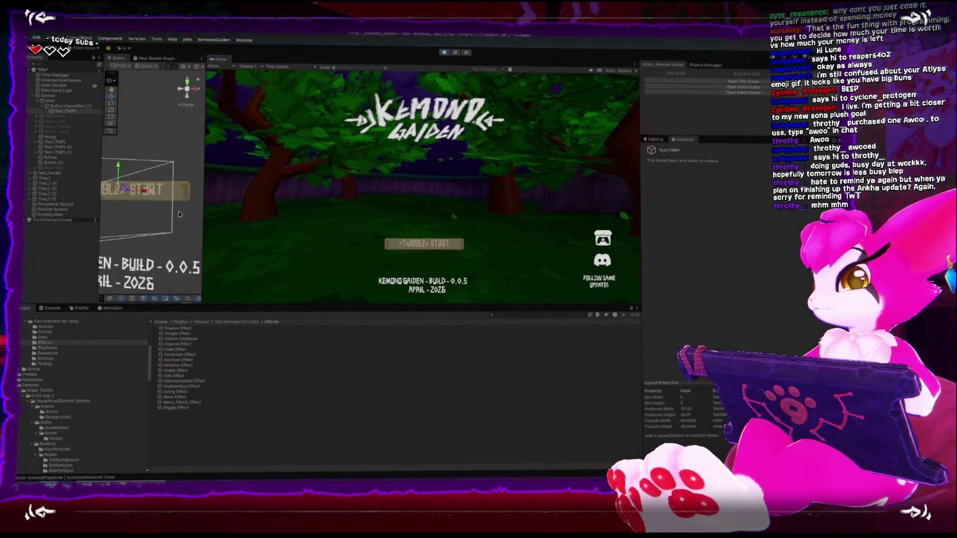
click(179, 401)
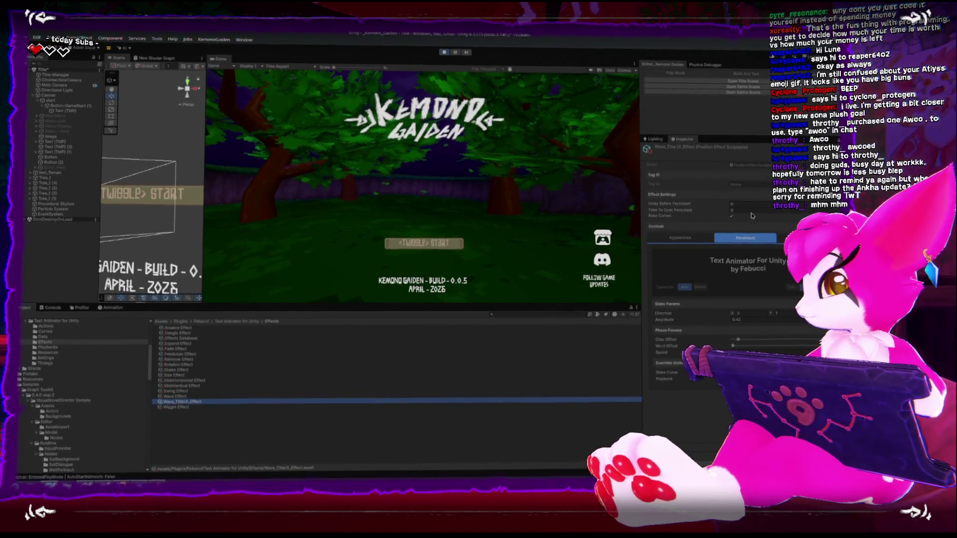
- Stop the game, change the START label's tag from twiggle to twave, and play again
click(444, 52)
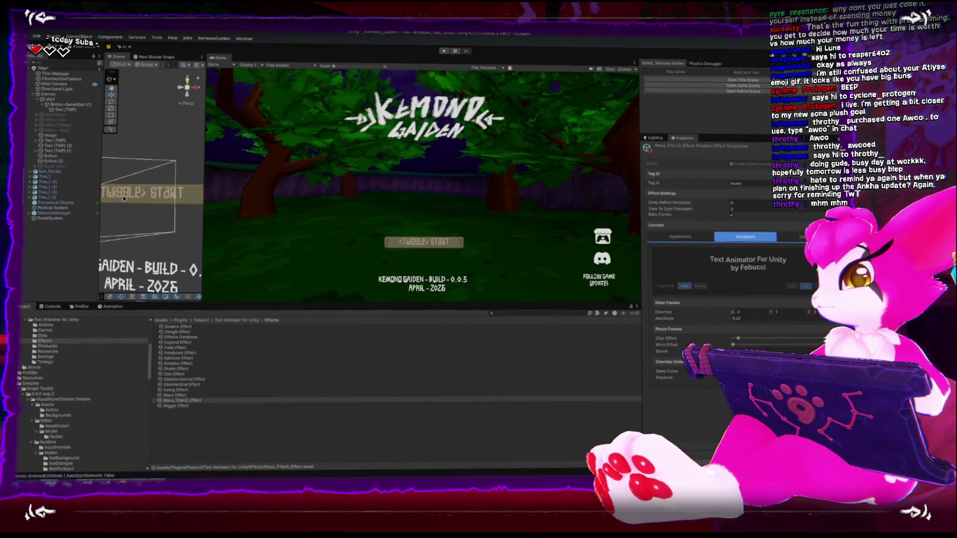
click(123, 198)
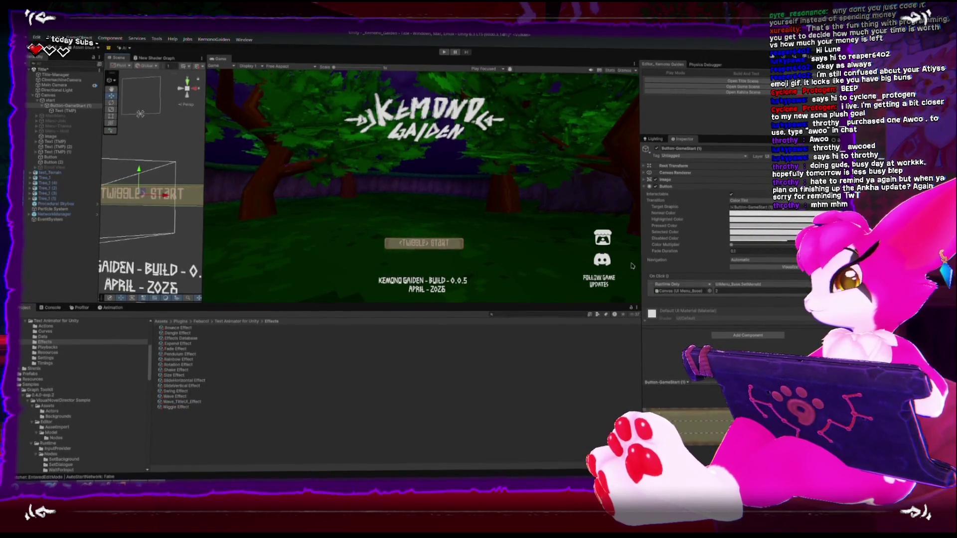
key(Down)
text(twave)
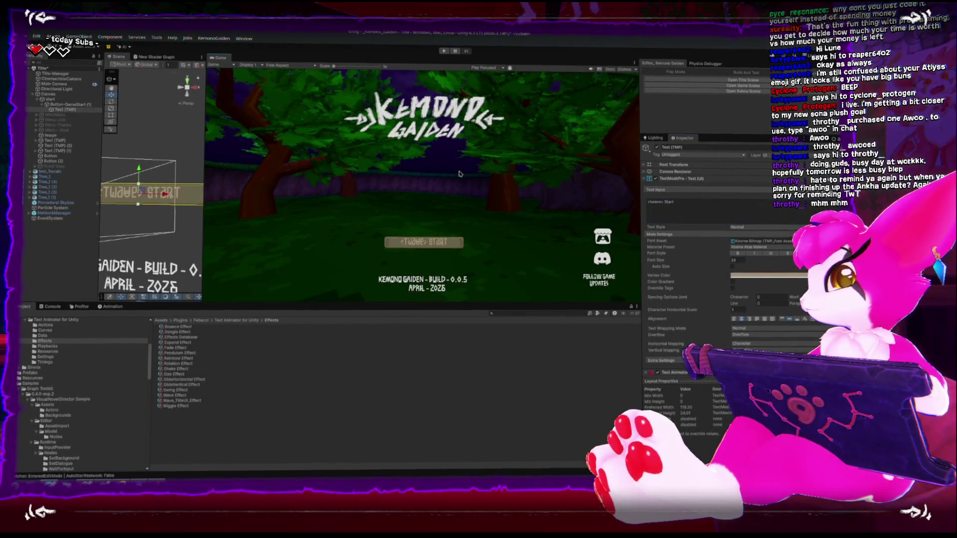
click(445, 52)
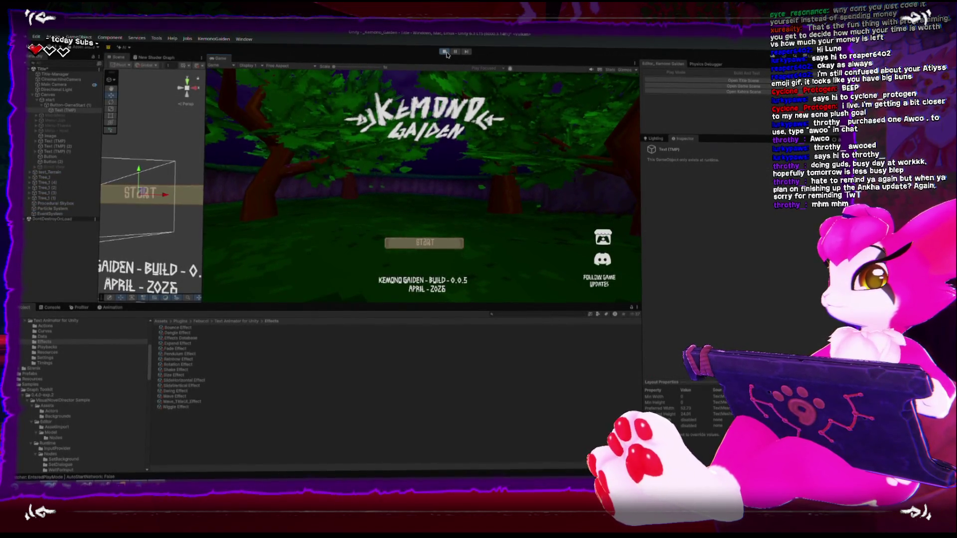
click(171, 402)
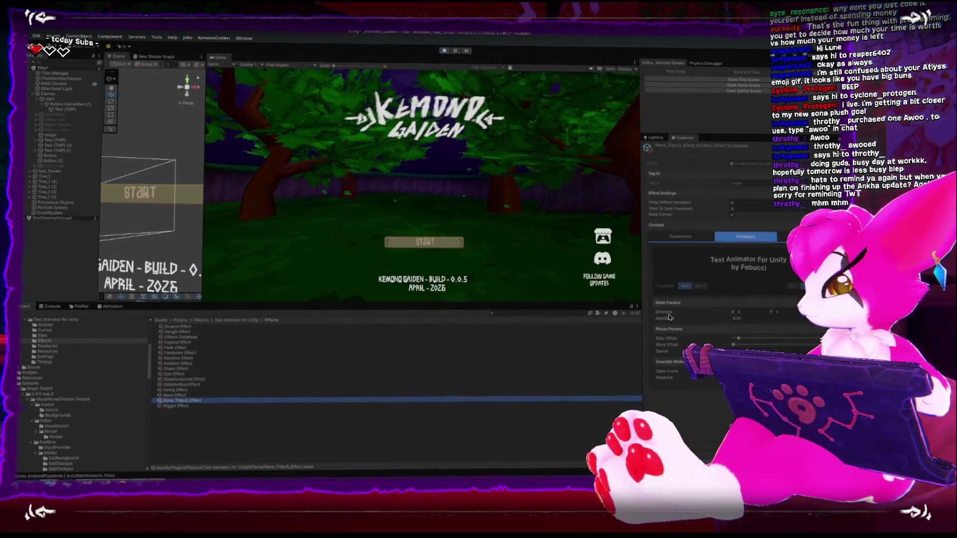
- Tune the wave: amplitude 1.44 then 1.16, adjust character offset, then stop playing
drag(666, 320, 674, 320)
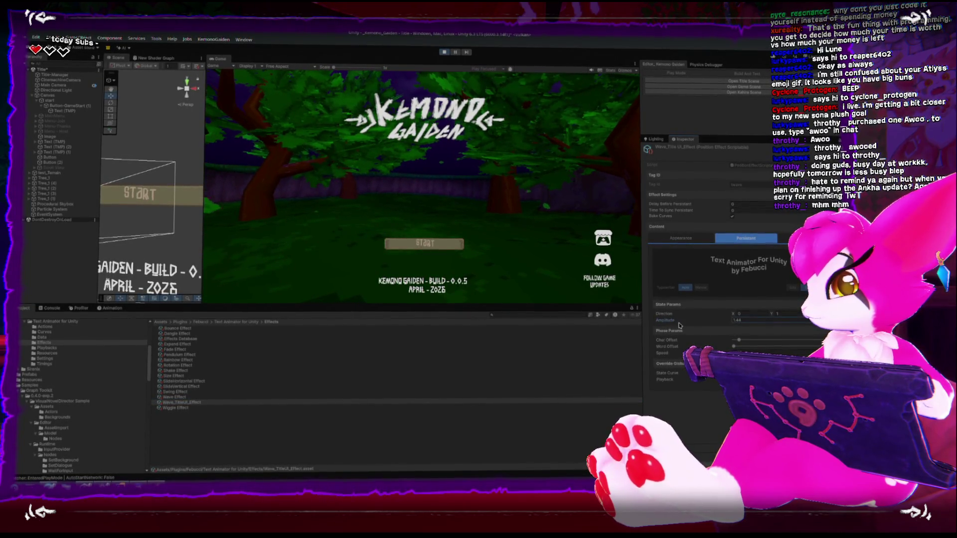
click(745, 341)
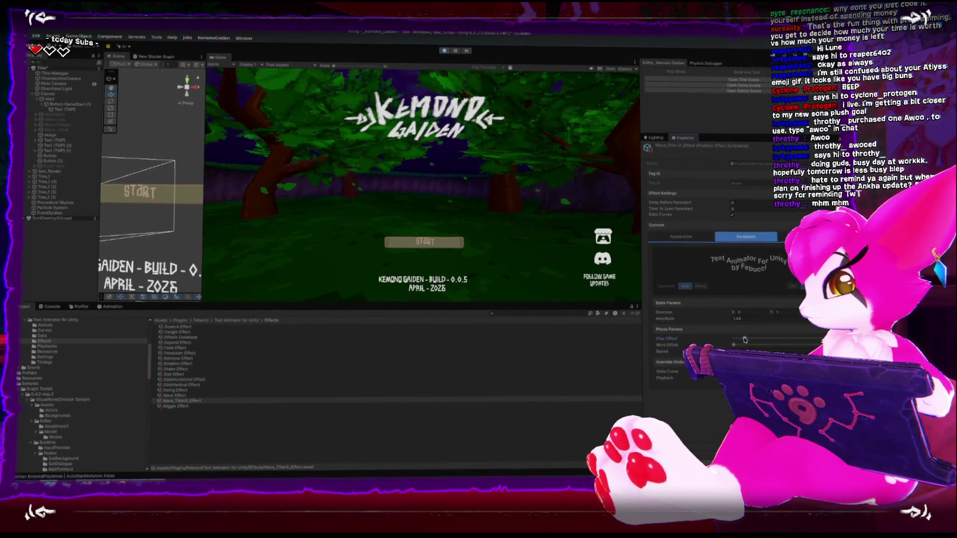
click(669, 352)
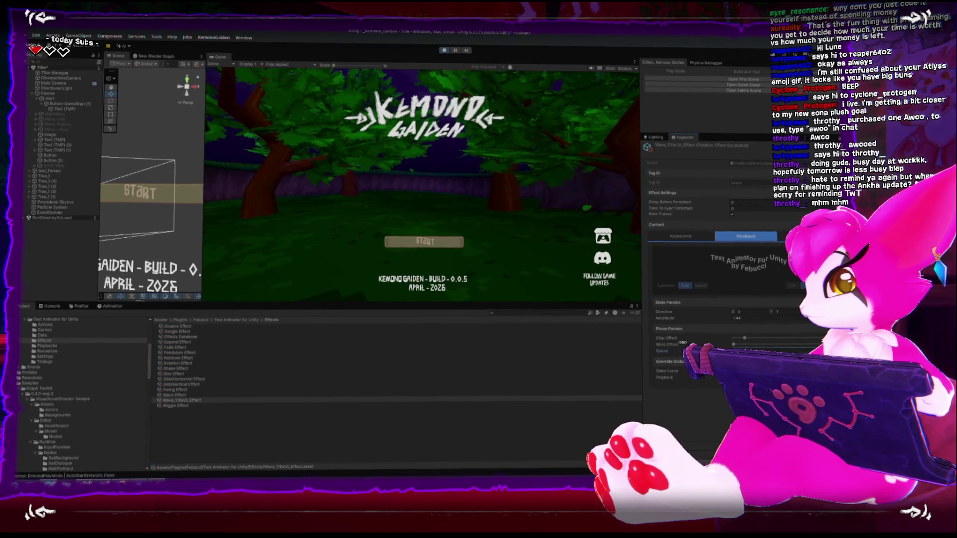
drag(707, 319, 700, 318)
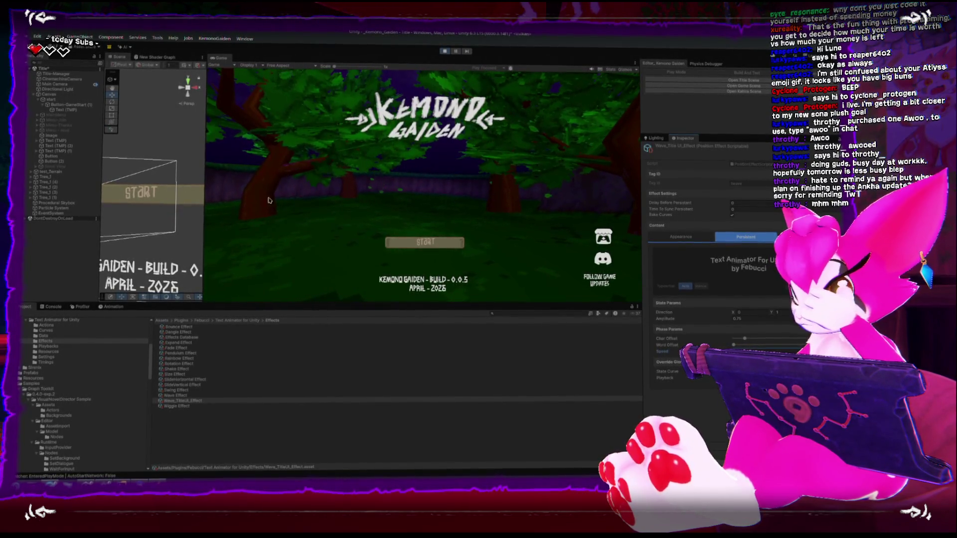
click(444, 51)
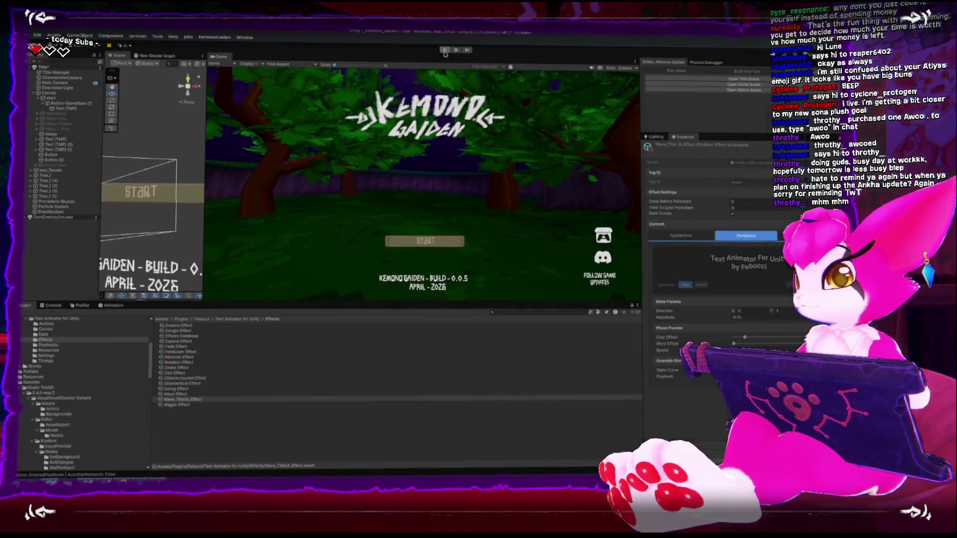
- Clear Button-GameStart (1)'s Image Source Image to None, leaving only the START text
click(74, 102)
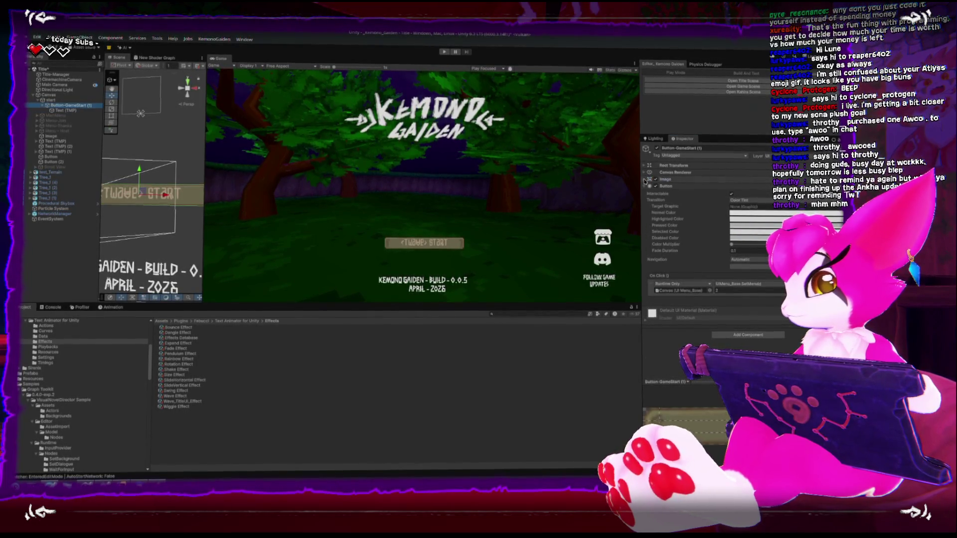
click(758, 189)
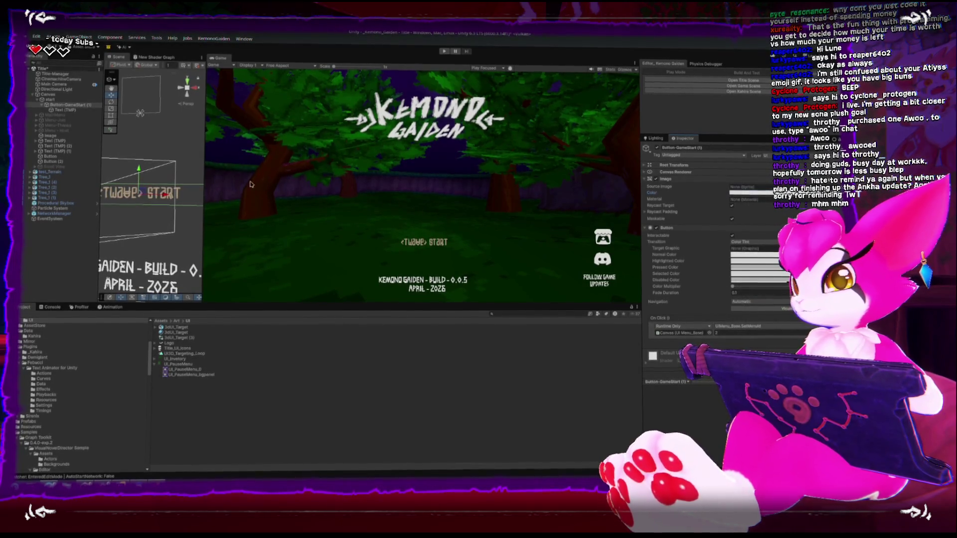
click(65, 111)
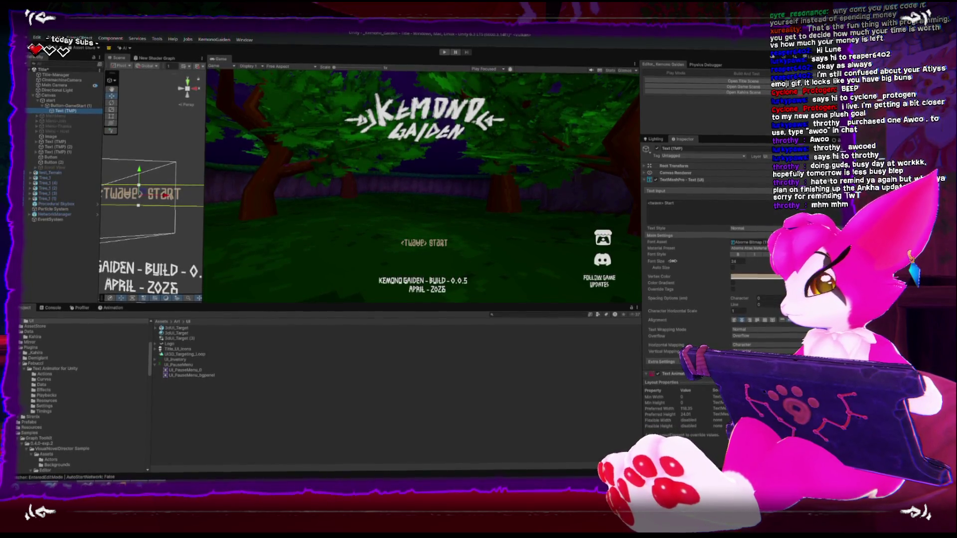
- Shrink the Text (TMP) font size to 32.71 and play-test the title screen
drag(747, 266, 719, 269)
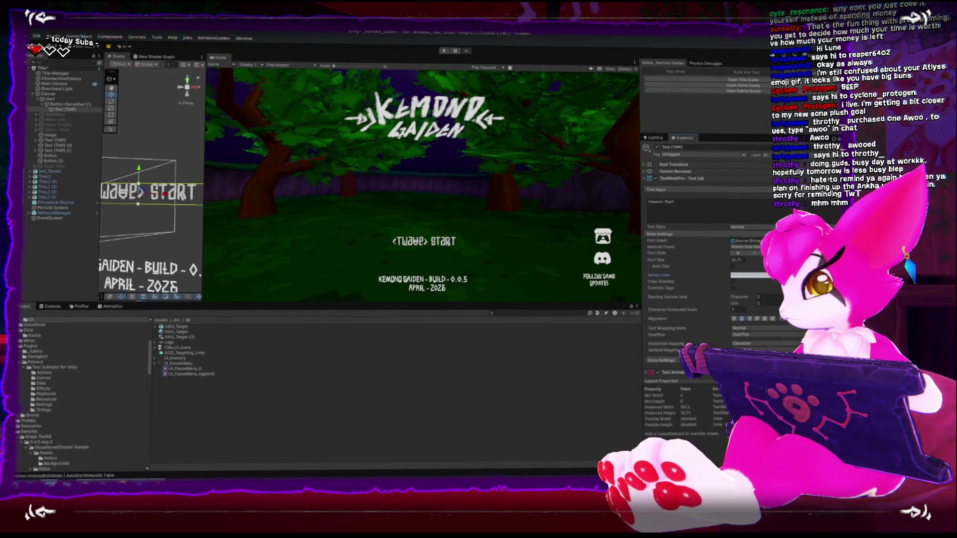
click(444, 51)
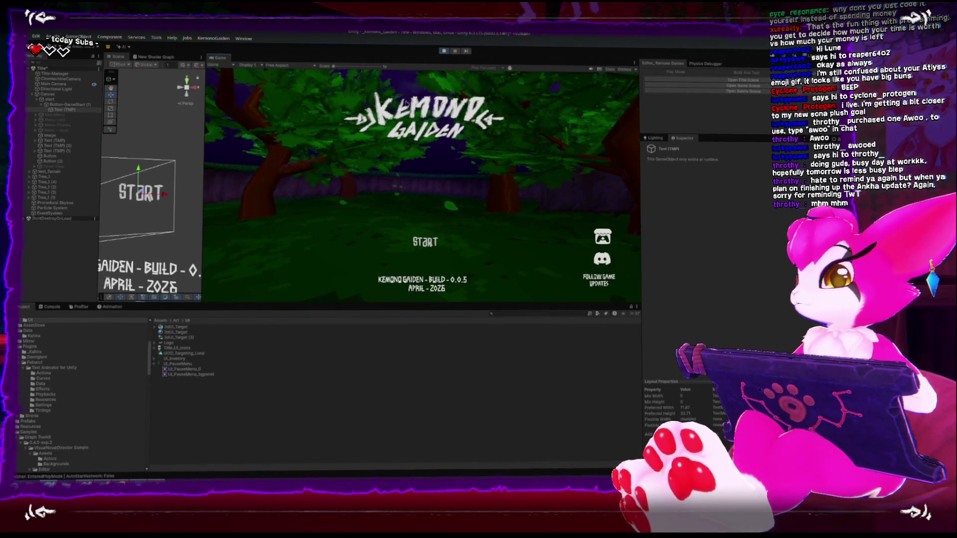
click(62, 110)
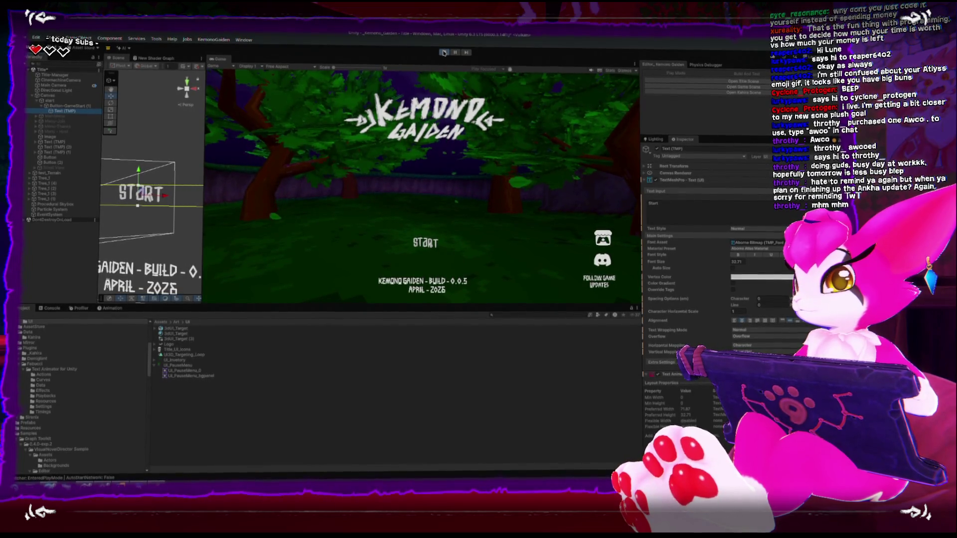
scroll(144, 199, down, 3)
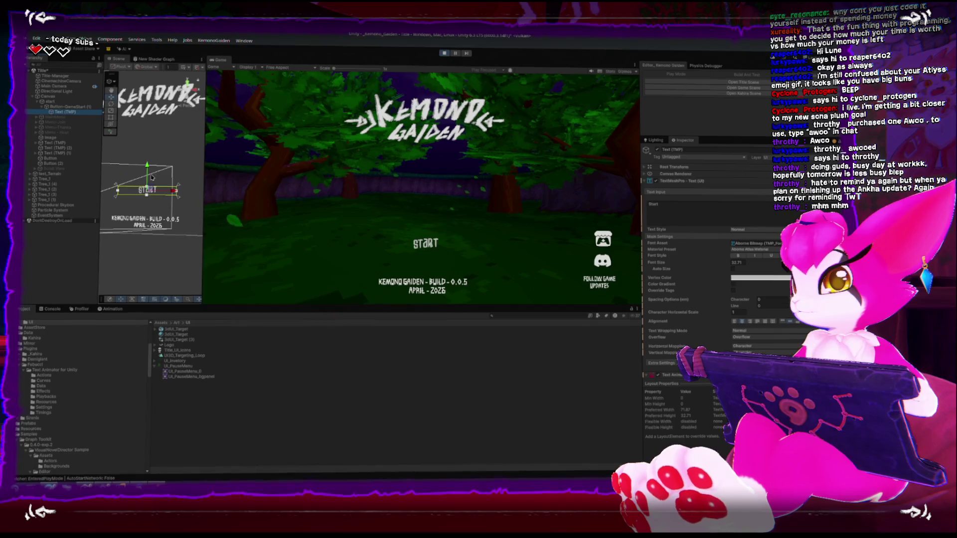
drag(140, 198, 166, 182)
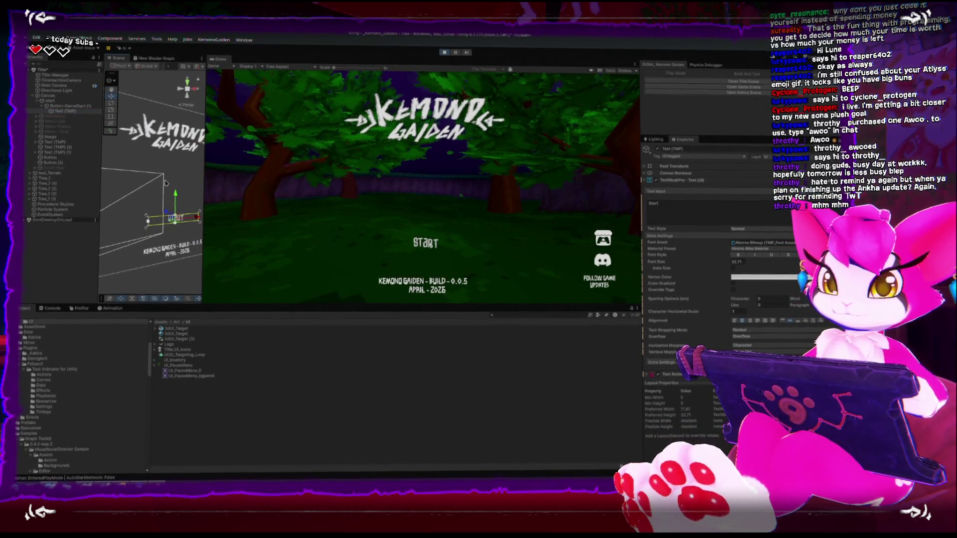
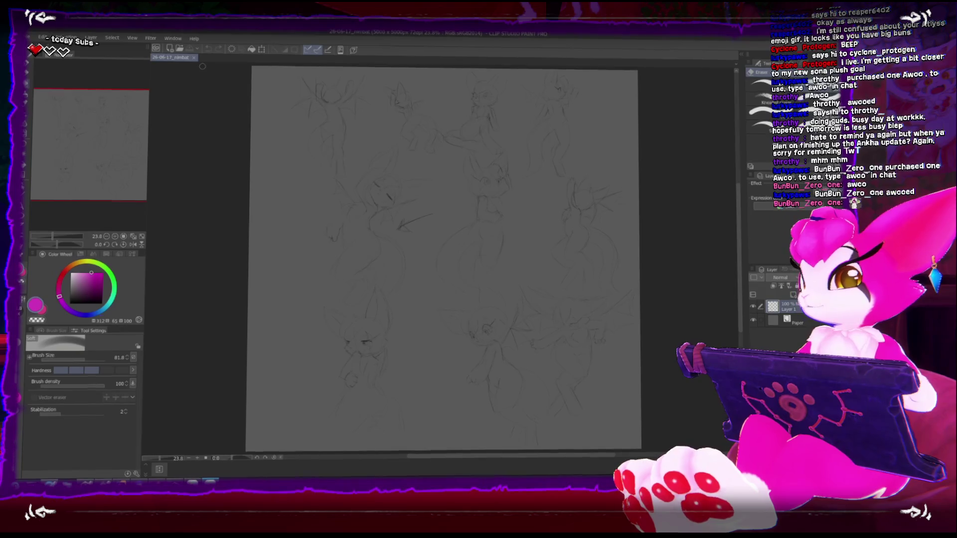
- Look over the 26-06-17_nimbat bat sketch, then close its document
scroll(387, 164, up, 3)
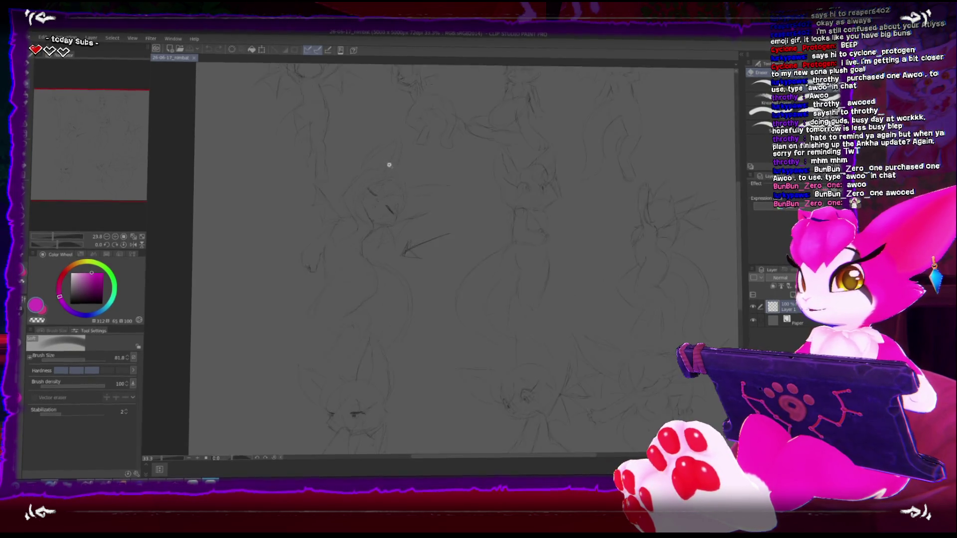
drag(446, 184, 409, 179)
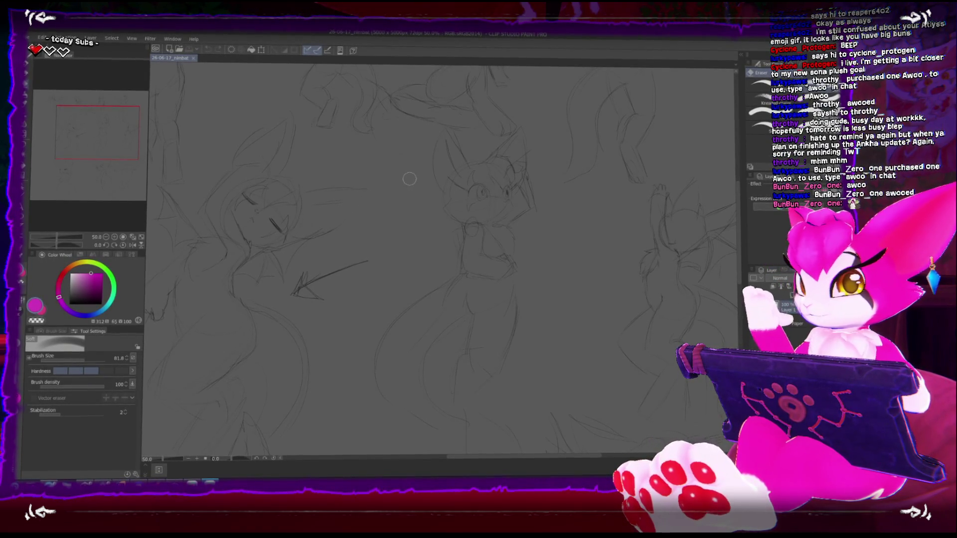
scroll(367, 253, up, 5)
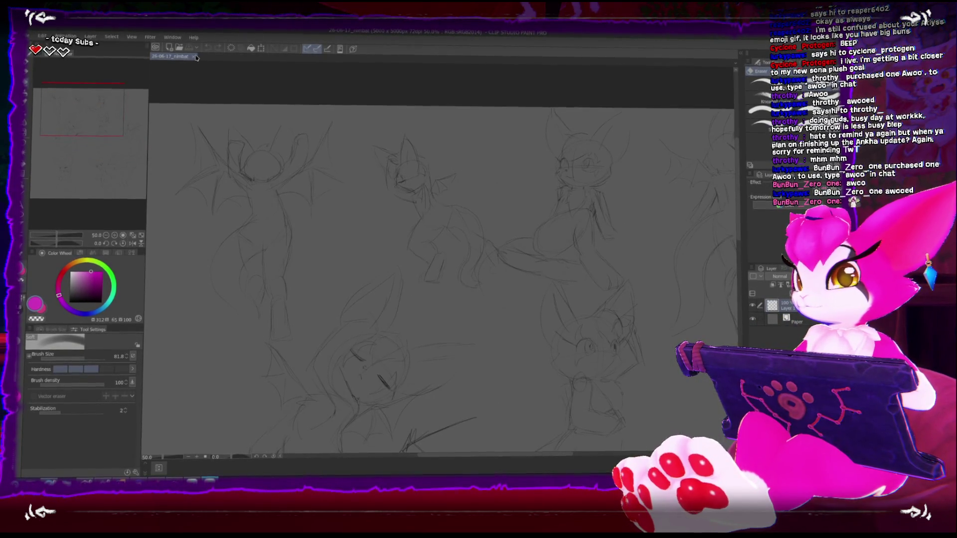
click(193, 56)
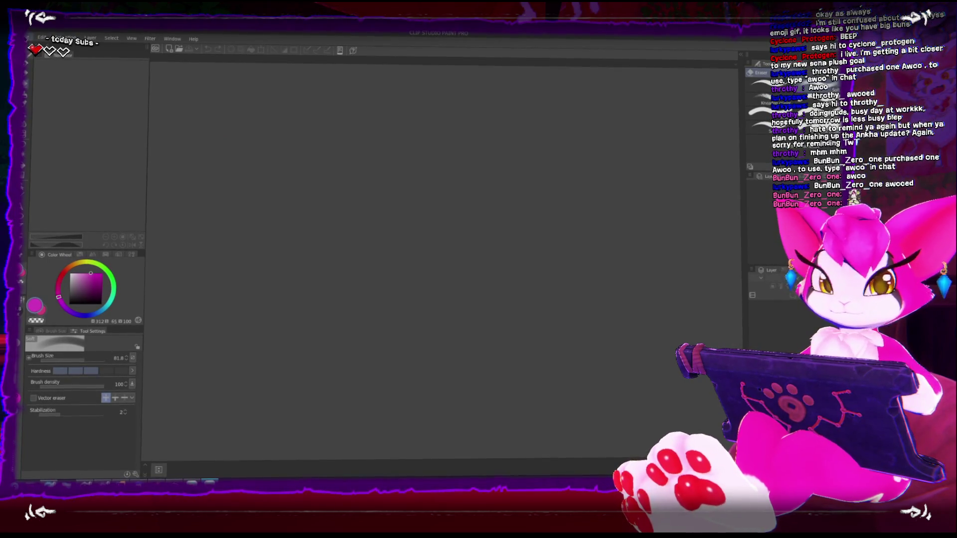
- Create a new canvas with width and height both set to 512 px
click(31, 39)
click(45, 60)
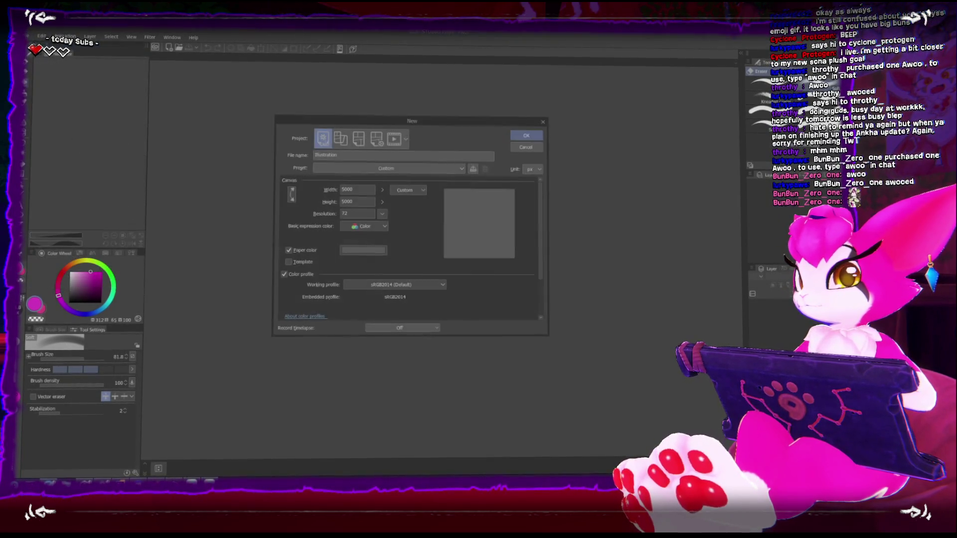
click(362, 187)
key(BackSpace)
key(BackSpace)
key(BackSpace)
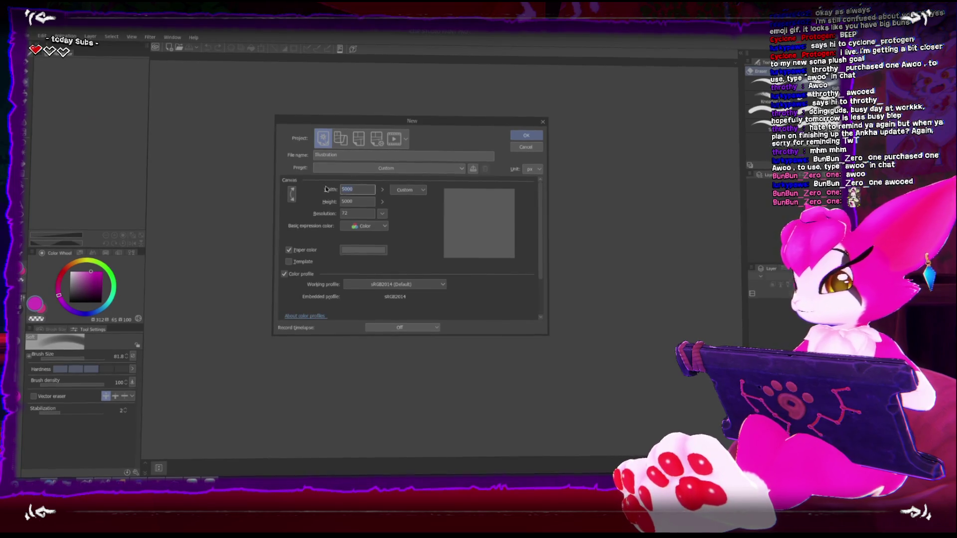
text(12)
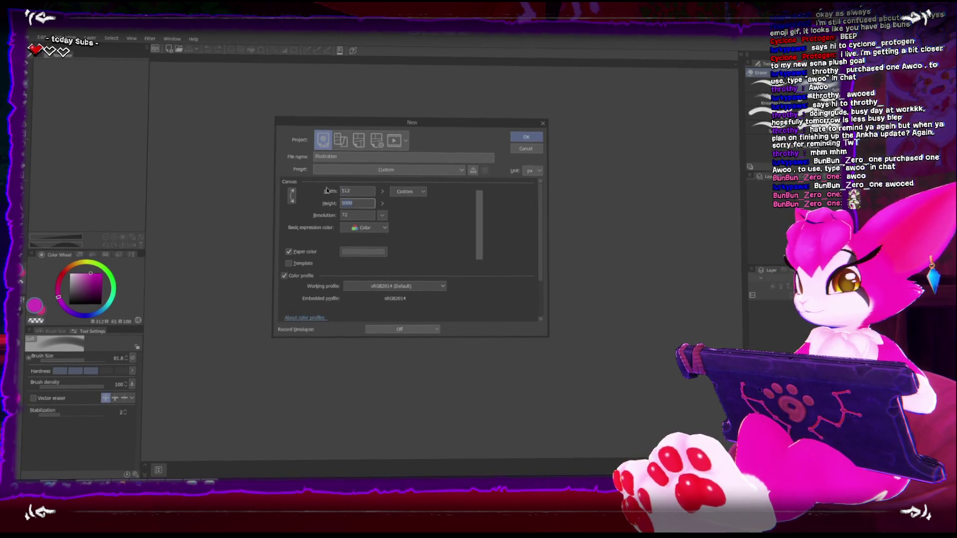
key(Tab)
text(512)
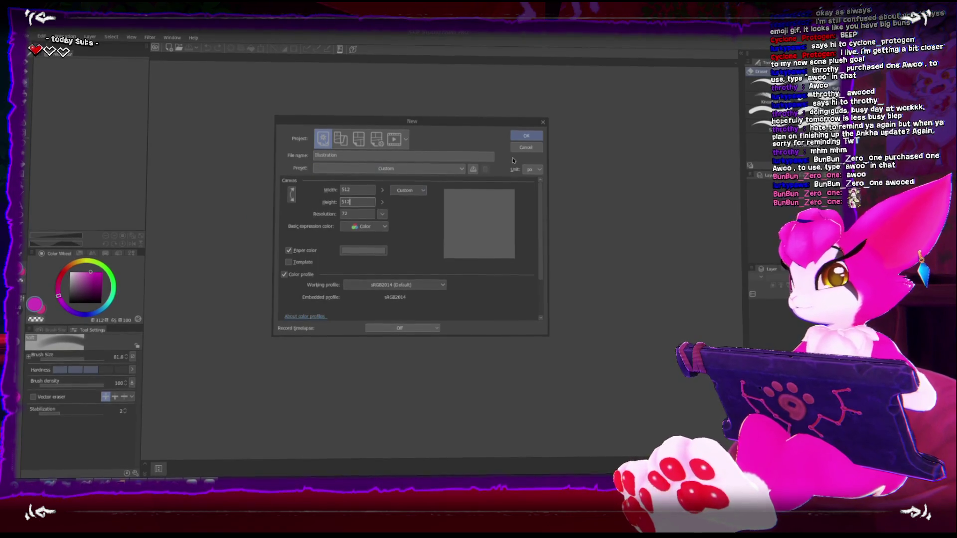
click(527, 135)
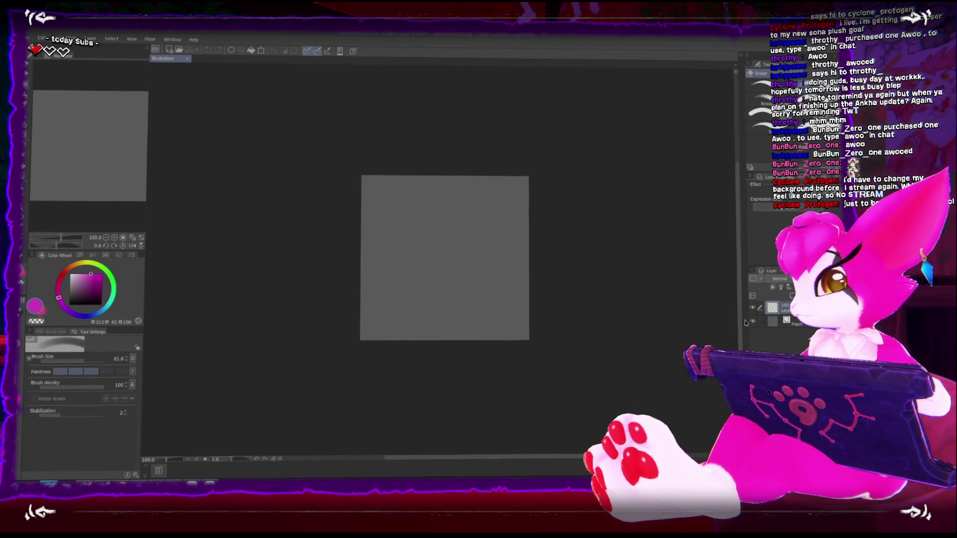
- Turn off the Paper layer's visibility in the Layer palette
click(754, 324)
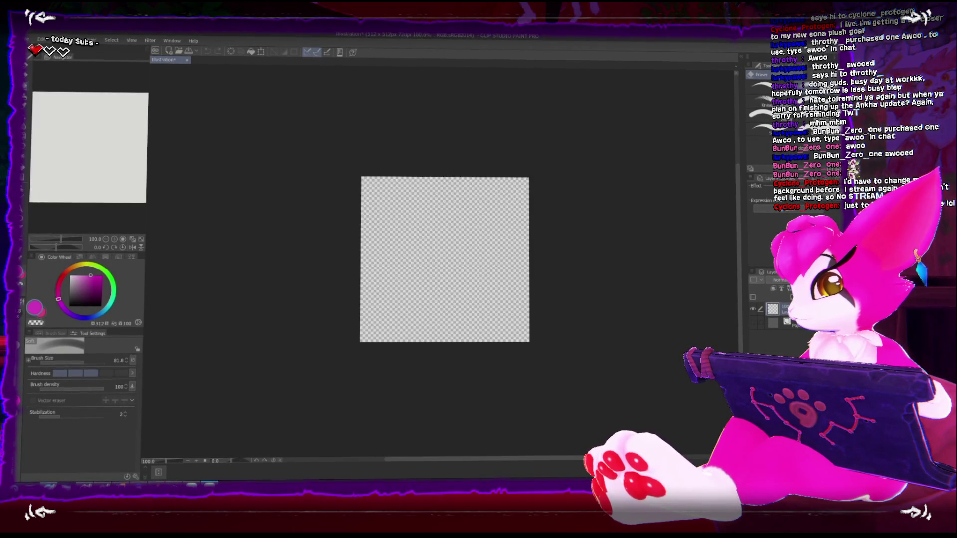
- Change the Paper layer colour to black
scroll(357, 237, up, 1)
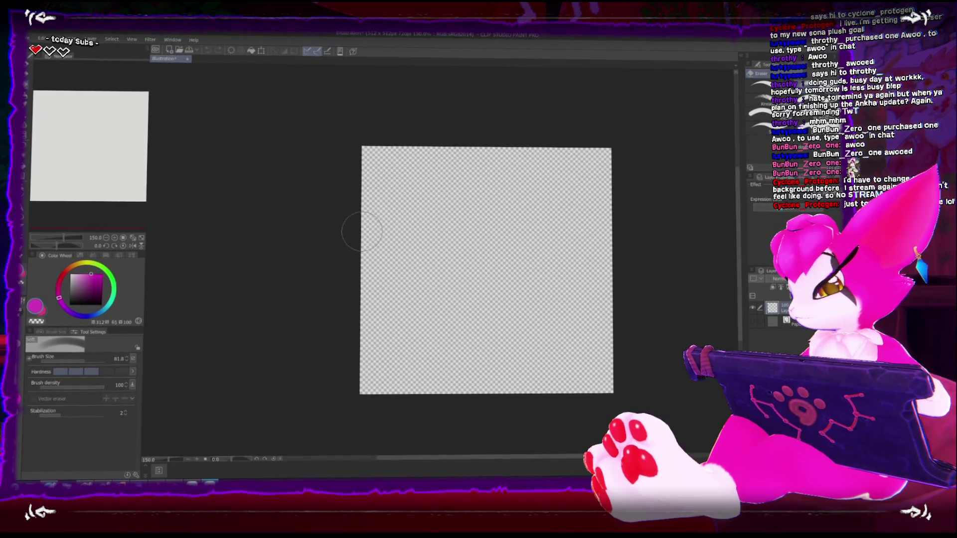
double_click(774, 322)
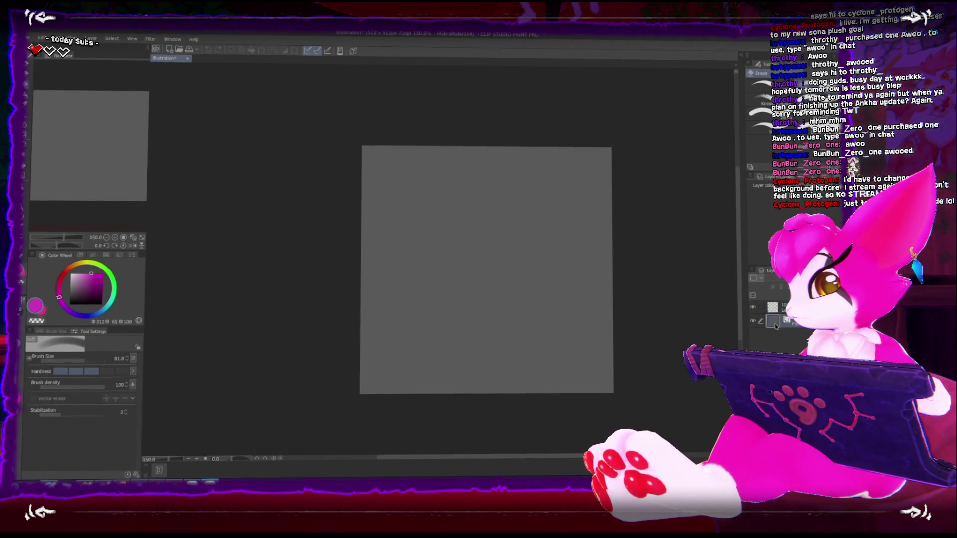
click(480, 219)
click(666, 103)
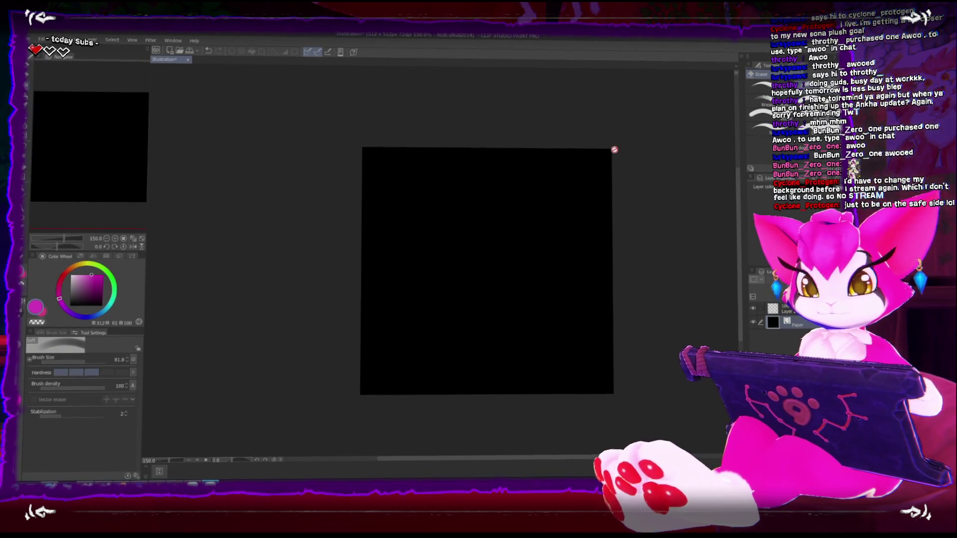
- Pick white and choose the Thick paint Dry Gouache brush
click(83, 276)
key(b)
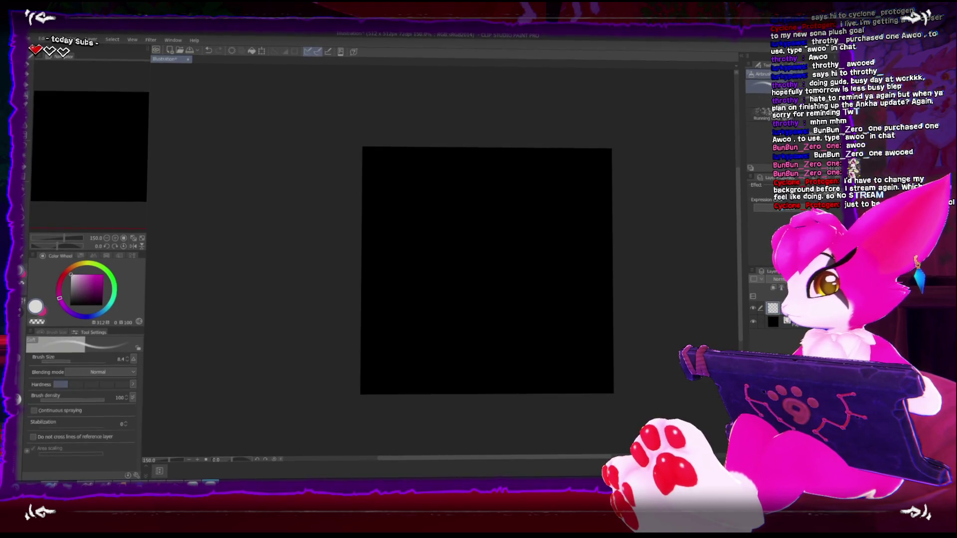
key(b)
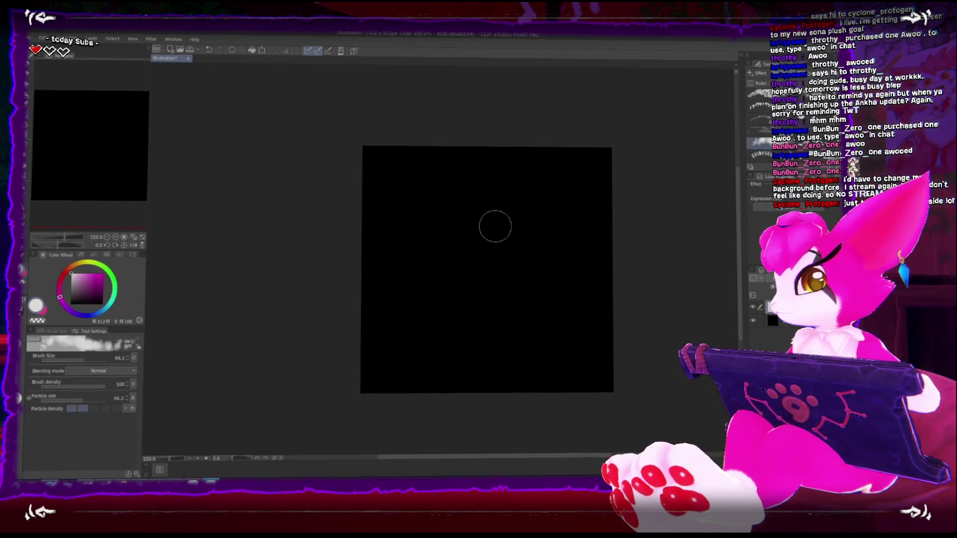
key(b)
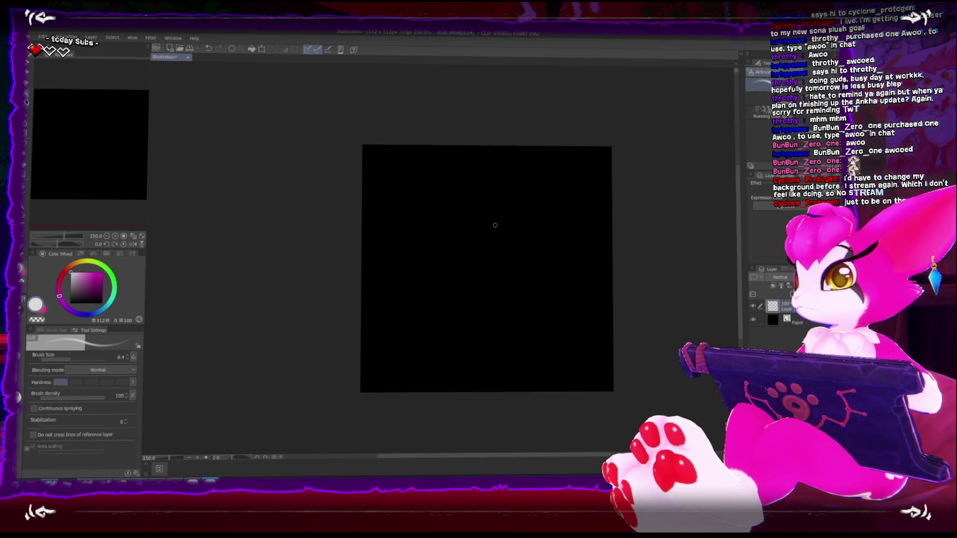
click(27, 102)
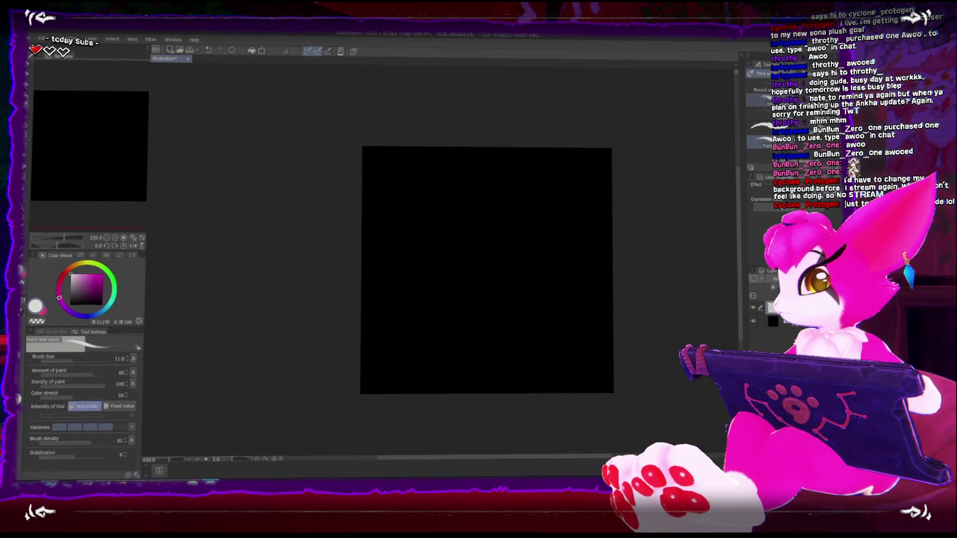
key(b)
- Resize the brush and paint a short diagonal white stroke near the upper left
scroll(551, 233, up, 1)
drag(532, 247, 522, 261)
key(bracketleft)
key(bracketleft)
key(bracketleft)
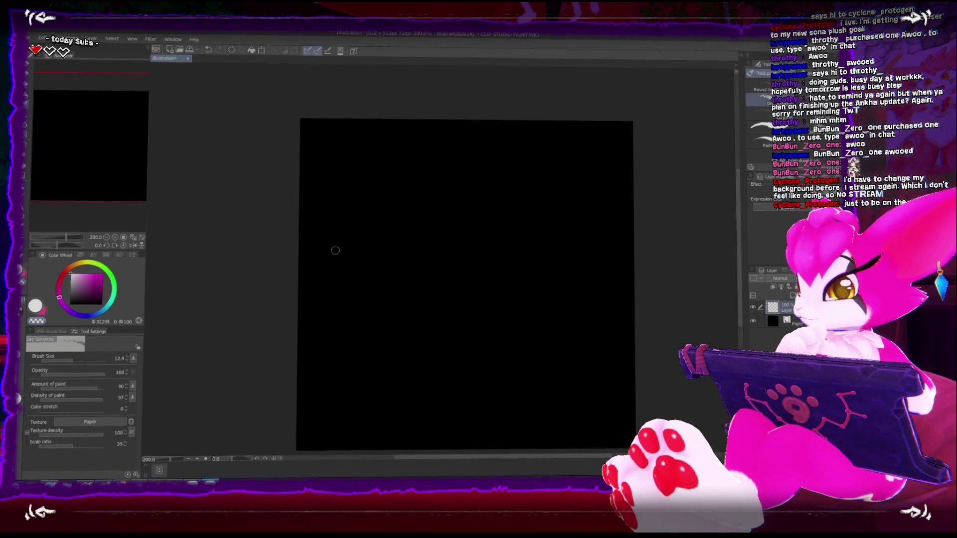
key(bracketleft)
scroll(494, 239, up, 2)
mouse_move(491, 239)
mouse_down()
mouse_move(480, 239)
mouse_move(471, 284)
mouse_move(531, 347)
mouse_move(536, 269)
mouse_move(487, 230)
mouse_up()
mouse_move(461, 185)
mouse_down()
mouse_move(413, 226)
mouse_move(437, 211)
mouse_up()
scroll(423, 218, down, 2)
key(bracketright)
key(bracketright)
key(bracketright)
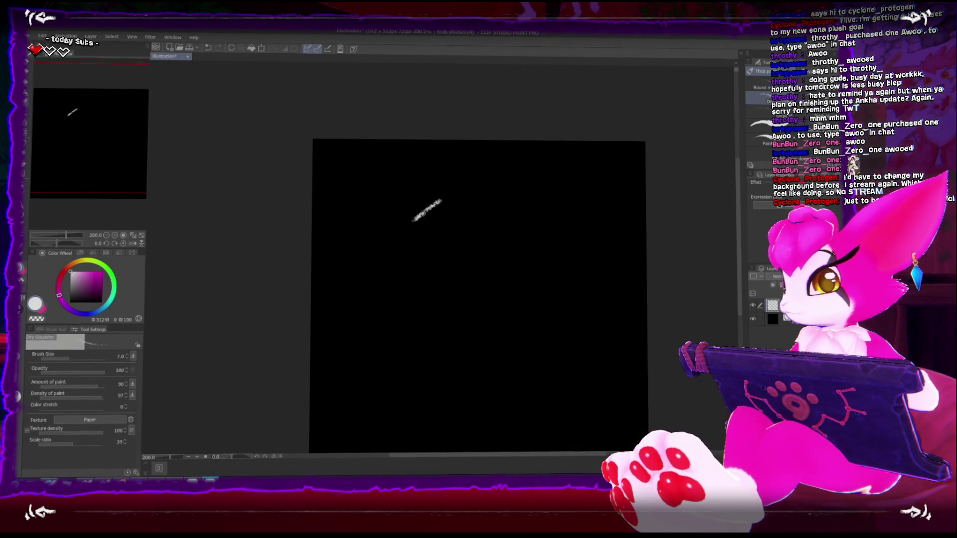
- Thicken the diagonal stroke and add a lower leg to form a < shape
drag(413, 223, 441, 198)
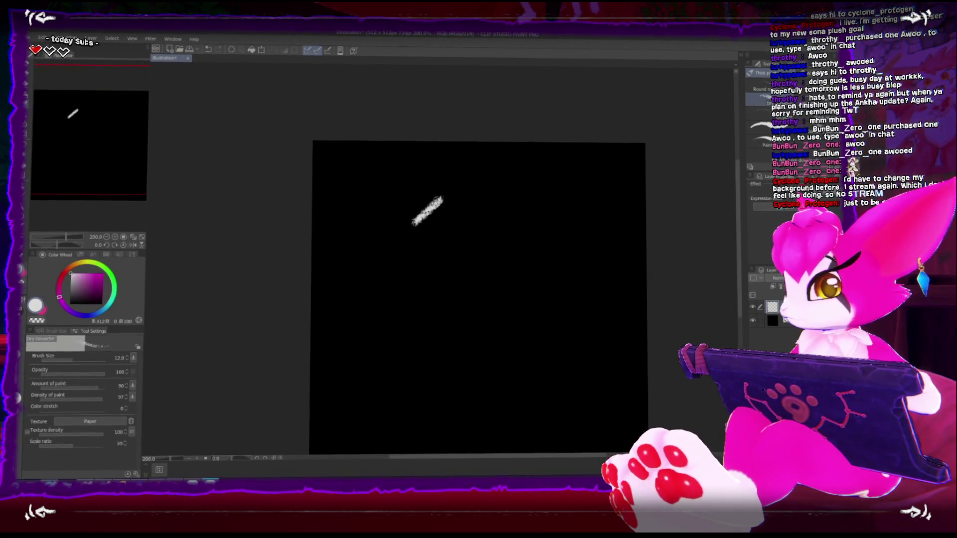
key(comma)
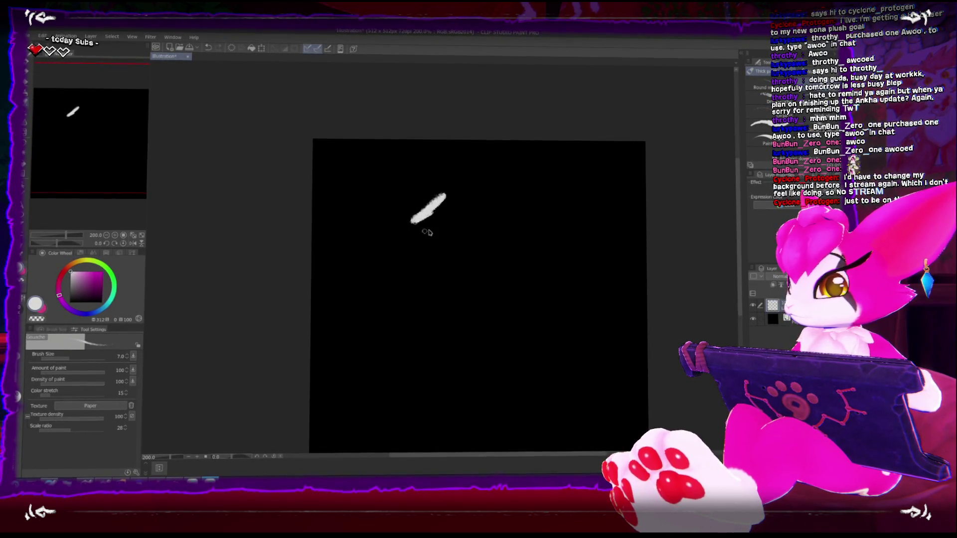
drag(414, 222, 442, 238)
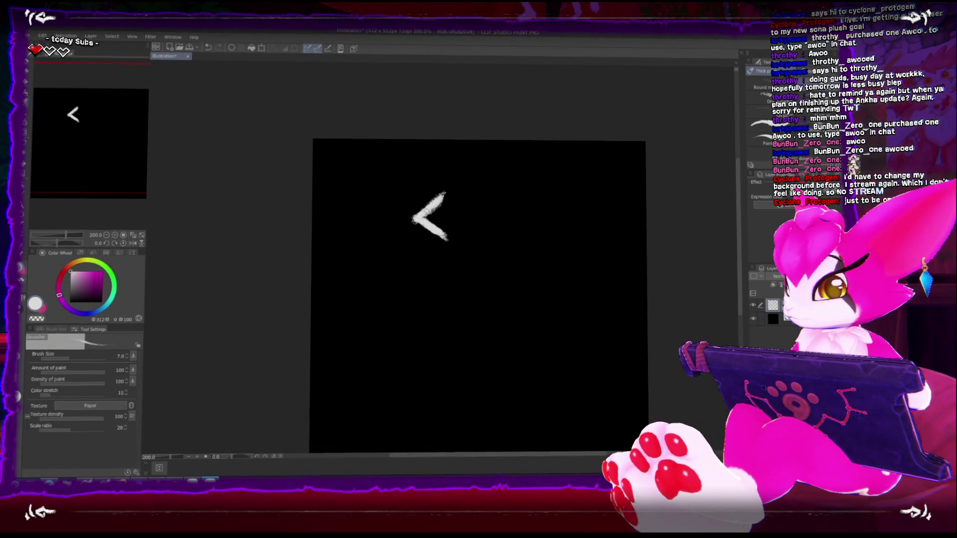
mouse_move(460, 208)
mouse_down()
mouse_move(457, 221)
mouse_move(475, 212)
mouse_up()
key(ctrl+z)
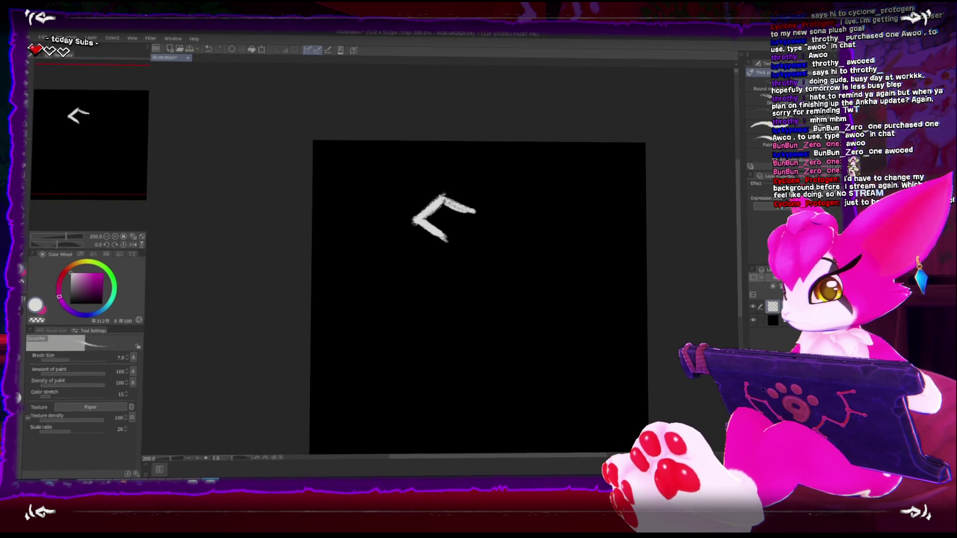
key(ctrl+z)
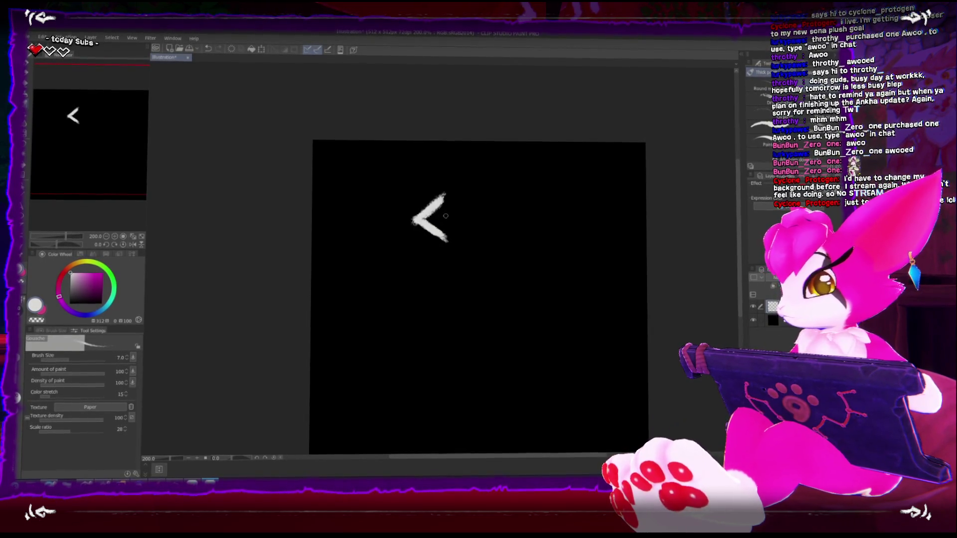
- Trim the tip of the < lower arm with a smaller kneaded eraser
key(e)
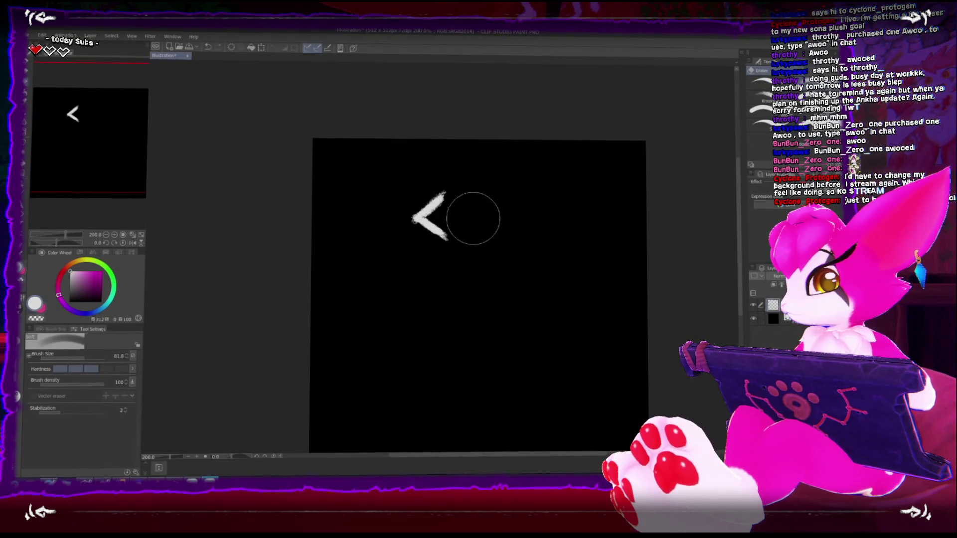
click(761, 99)
drag(443, 241, 451, 231)
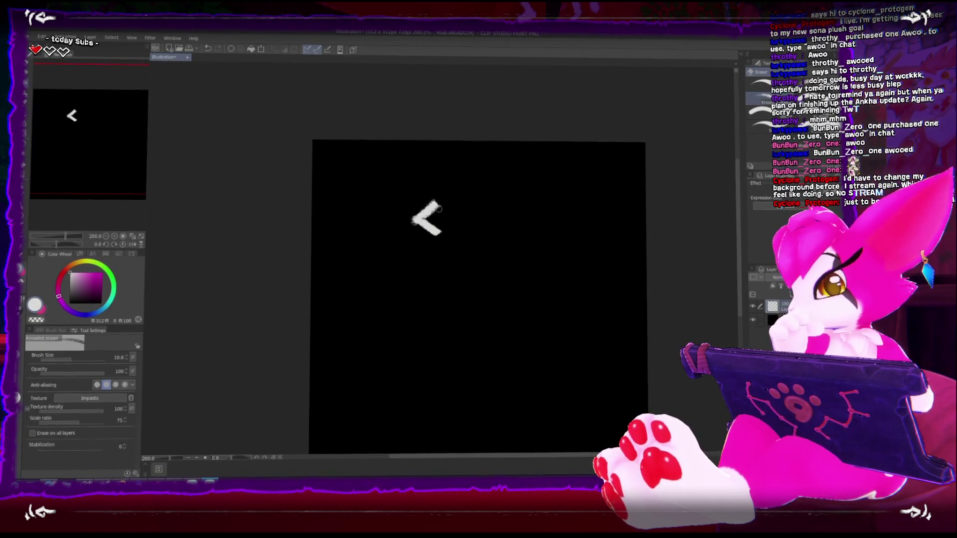
scroll(438, 214, up, 2)
drag(429, 251, 399, 235)
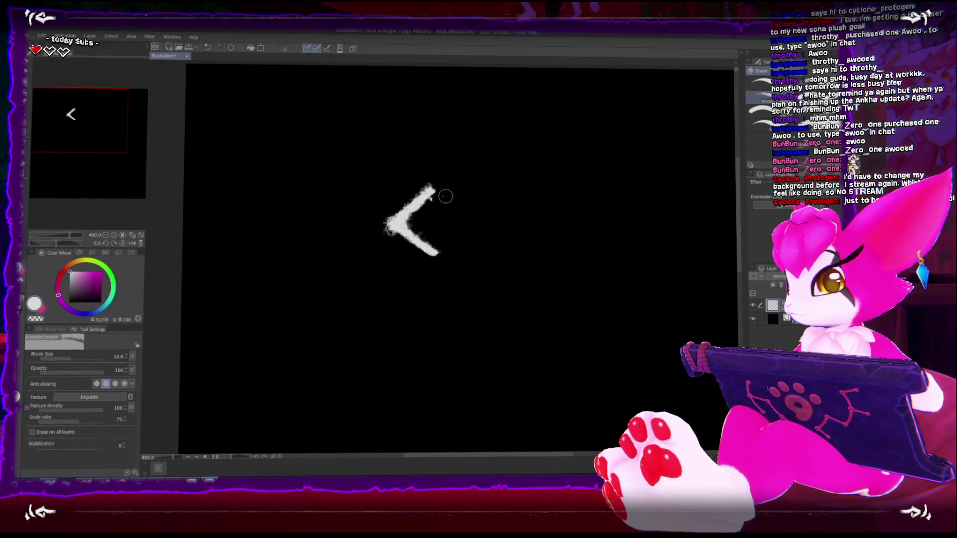
- With the Gouache brush, turn the < into a G and thicken its edges
key(b)
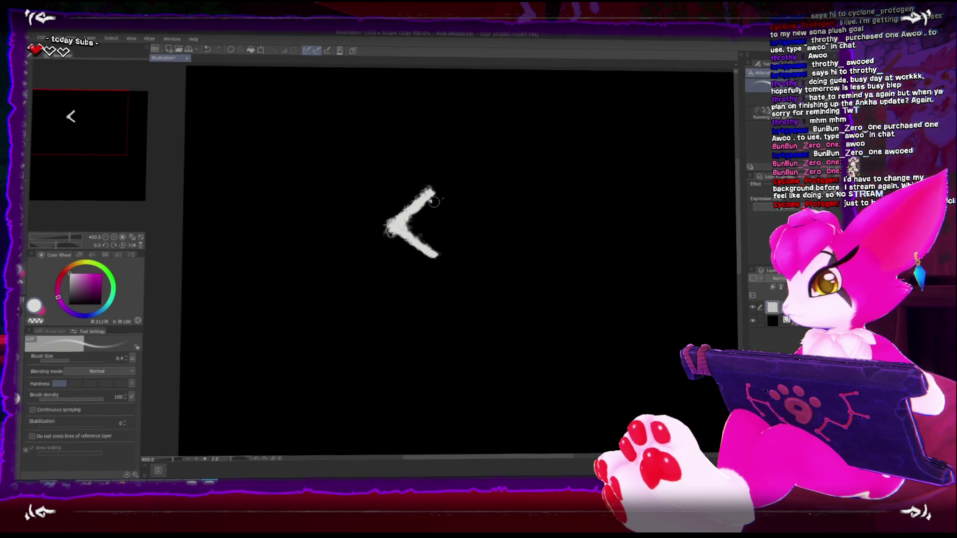
key(b)
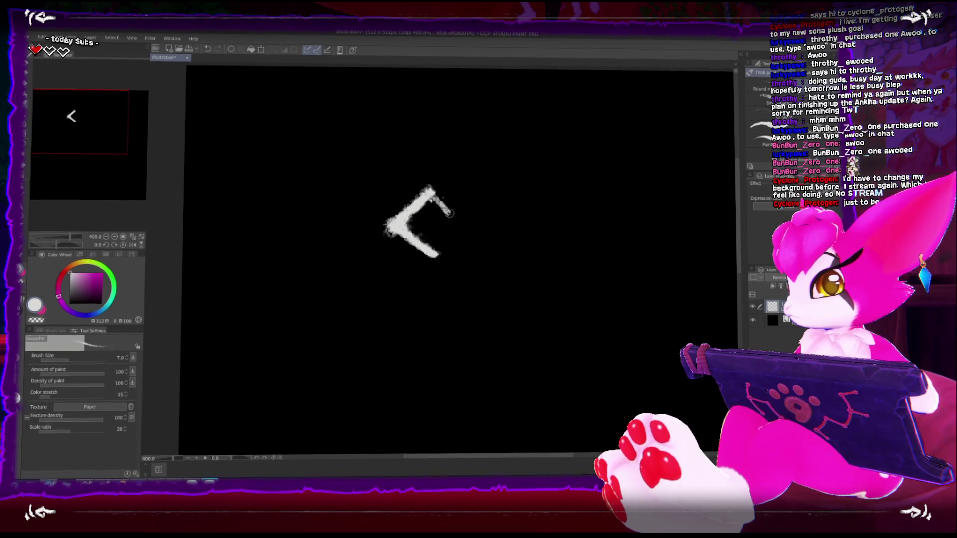
drag(432, 192, 456, 234)
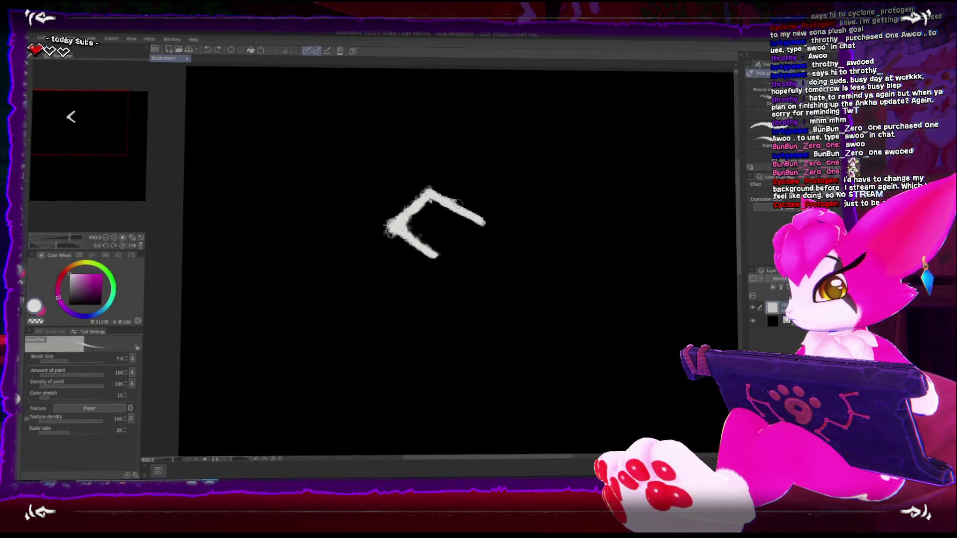
key(ctrl+z)
mouse_move(429, 188)
mouse_down()
mouse_move(493, 220)
mouse_move(428, 230)
mouse_up()
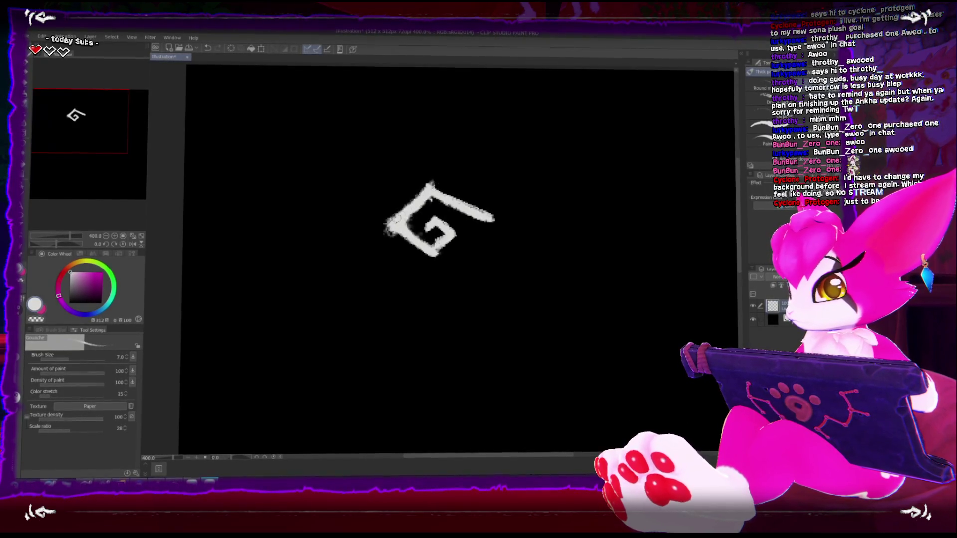
drag(402, 219, 437, 265)
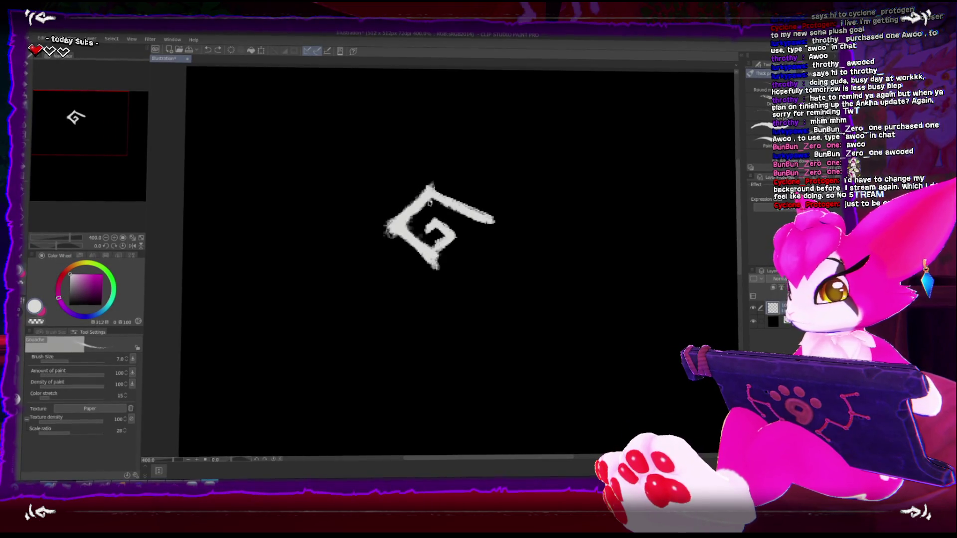
mouse_move(434, 174)
mouse_down()
mouse_move(417, 196)
mouse_move(464, 207)
mouse_up()
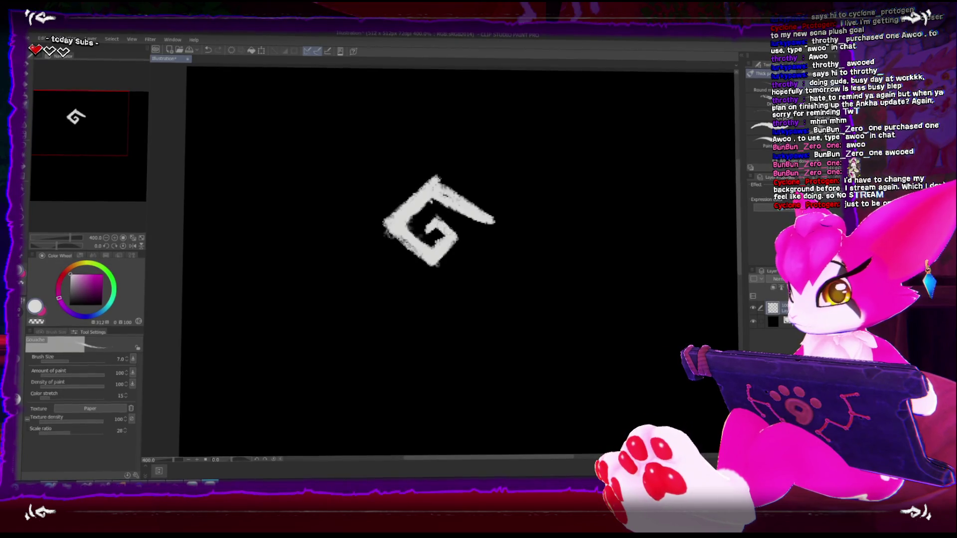
scroll(521, 303, down, 2)
- Lasso-select the hook at the G's right end and squeeze it
scroll(518, 302, up, 2)
drag(496, 259, 487, 270)
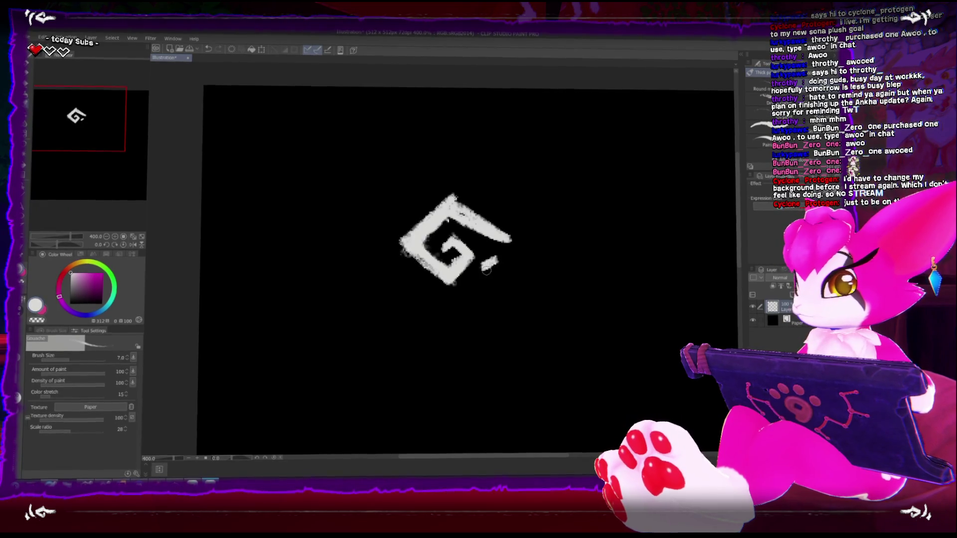
key(ctrl+z)
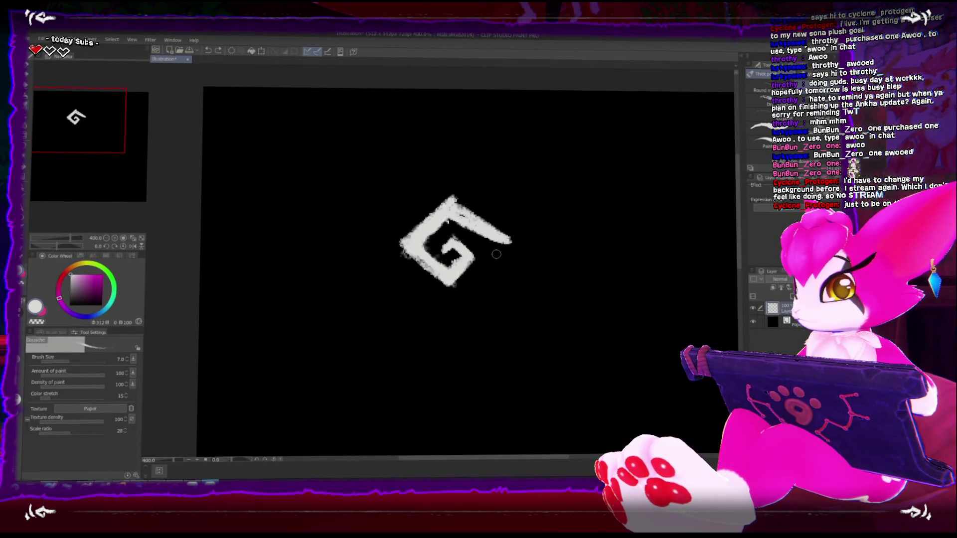
scroll(496, 253, down, 2)
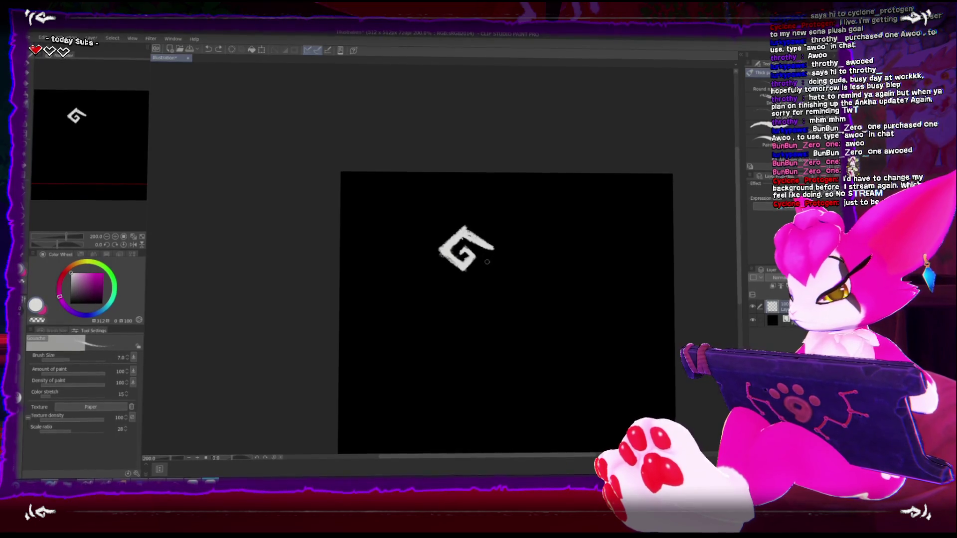
key(m)
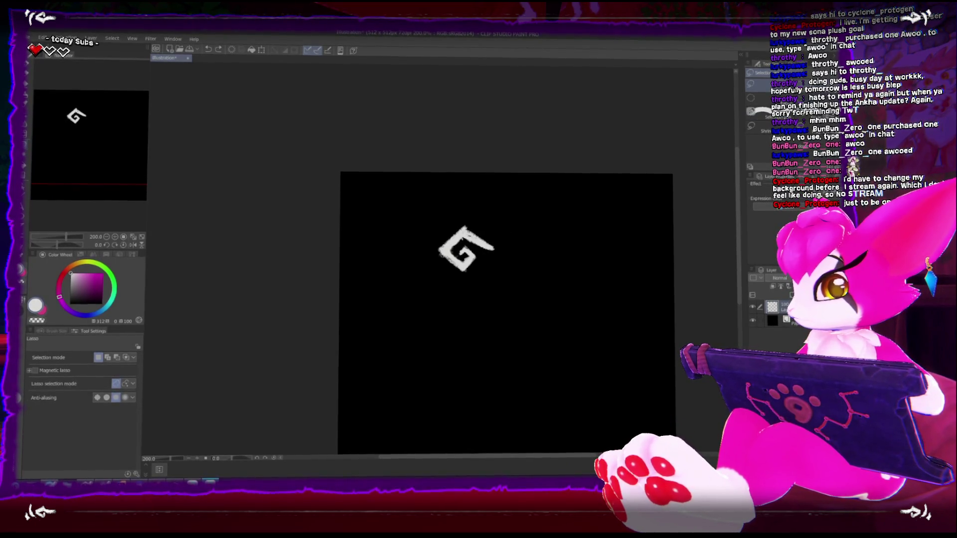
key(m)
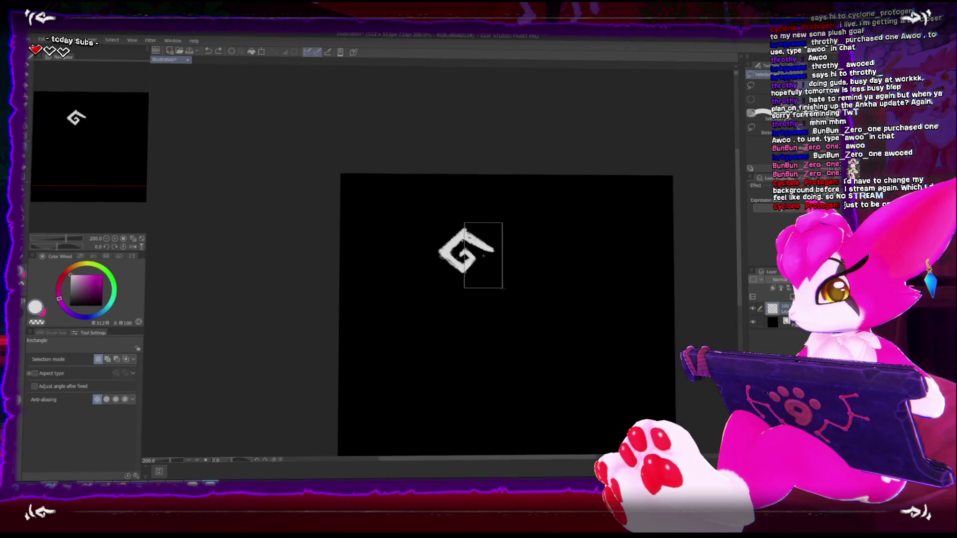
drag(502, 288, 503, 289)
key(ctrl+d)
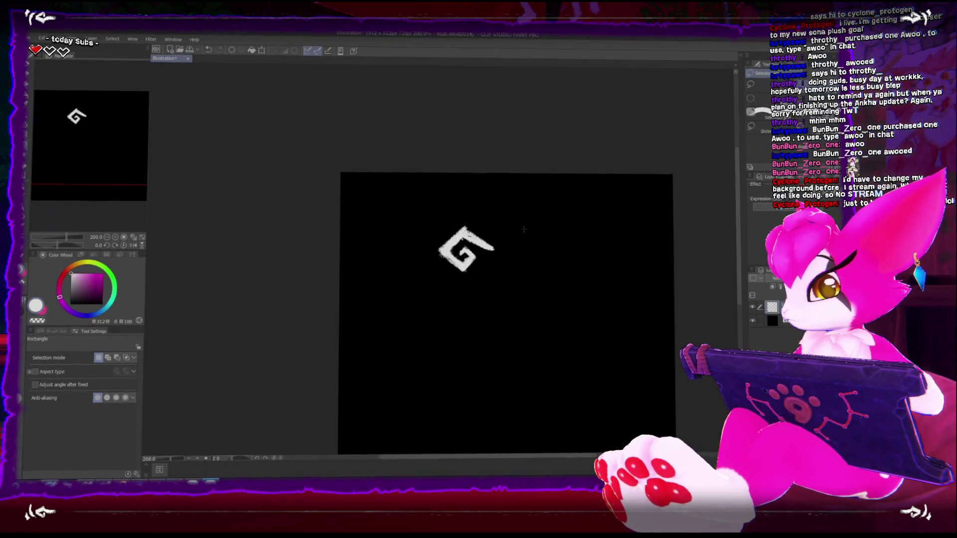
key(m)
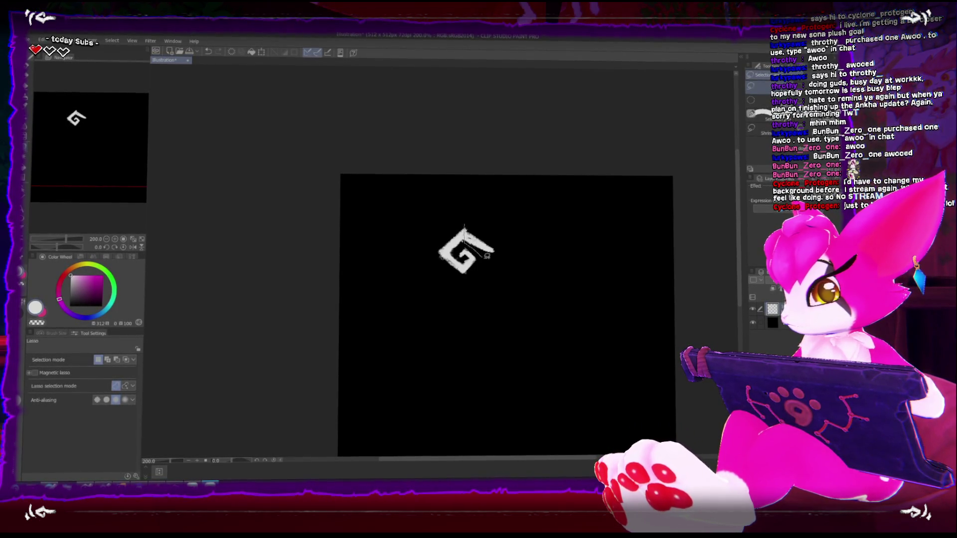
mouse_move(484, 209)
mouse_down()
mouse_move(465, 250)
mouse_move(491, 235)
mouse_up()
key(ctrl+t)
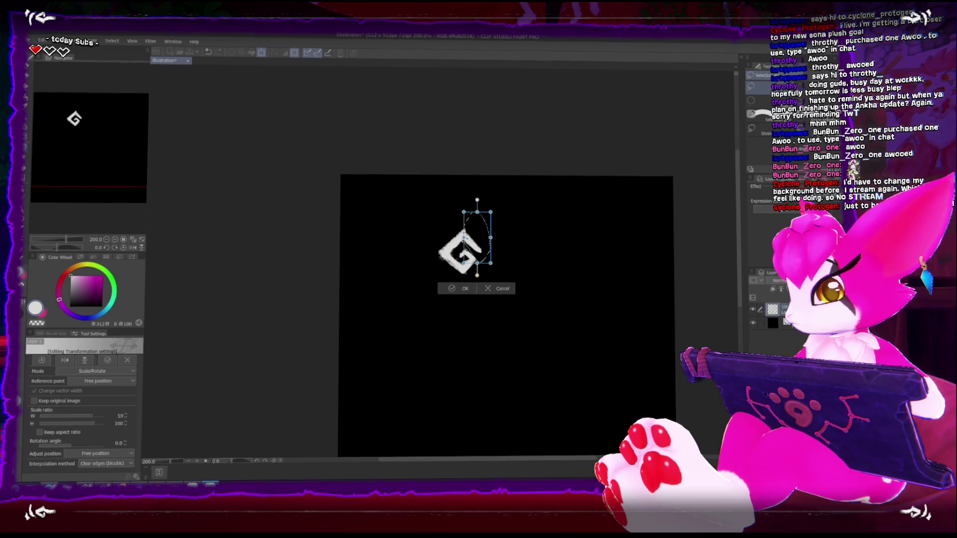
click(759, 100)
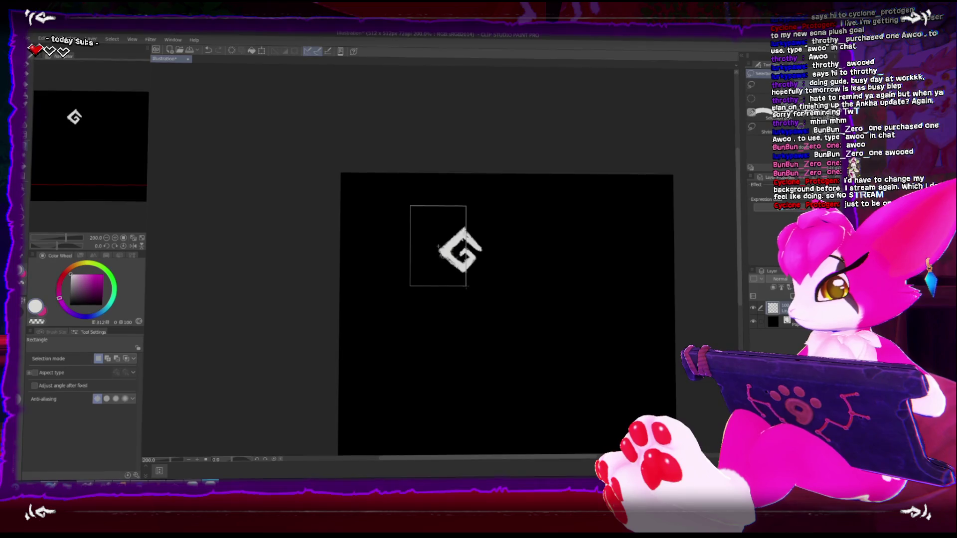
- Stretch the whole G rune to 137% width
key(ctrl+t)
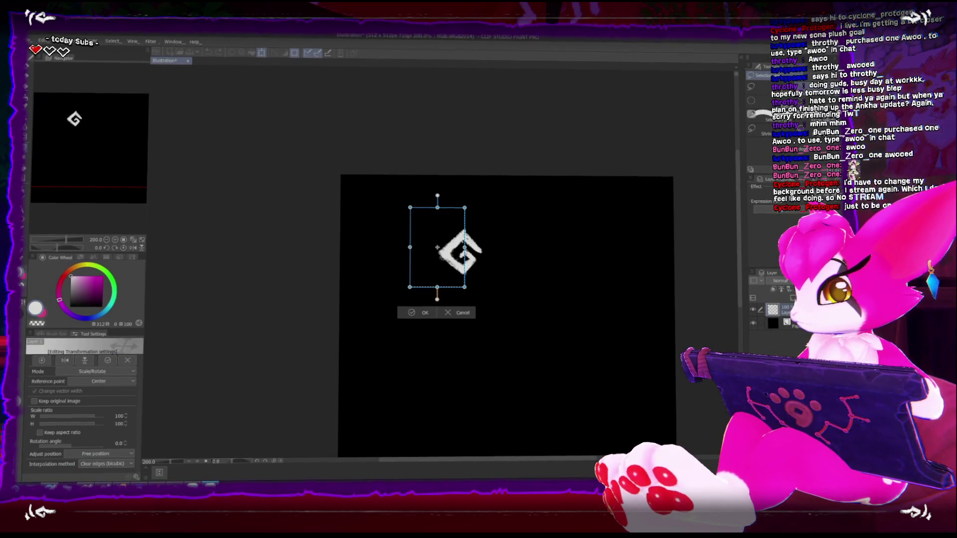
drag(410, 247, 390, 246)
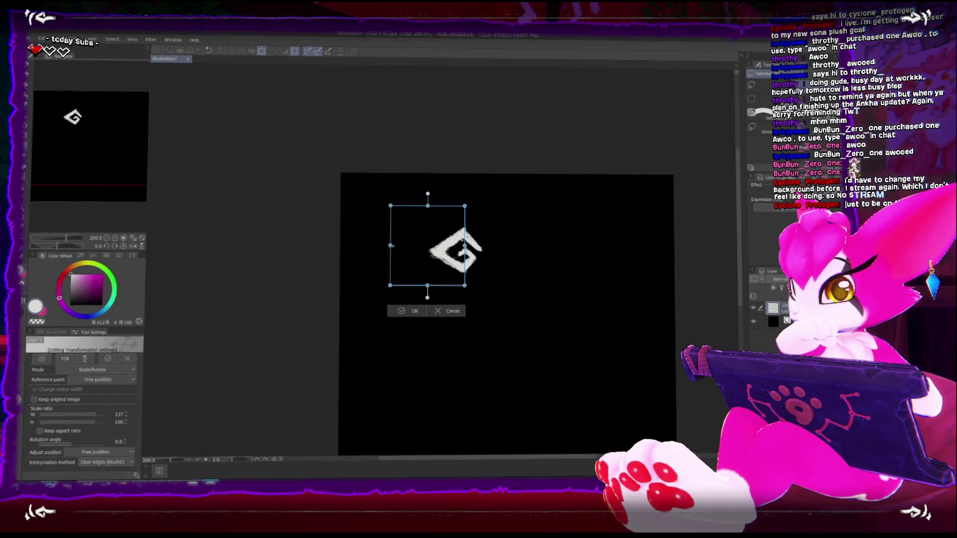
click(411, 311)
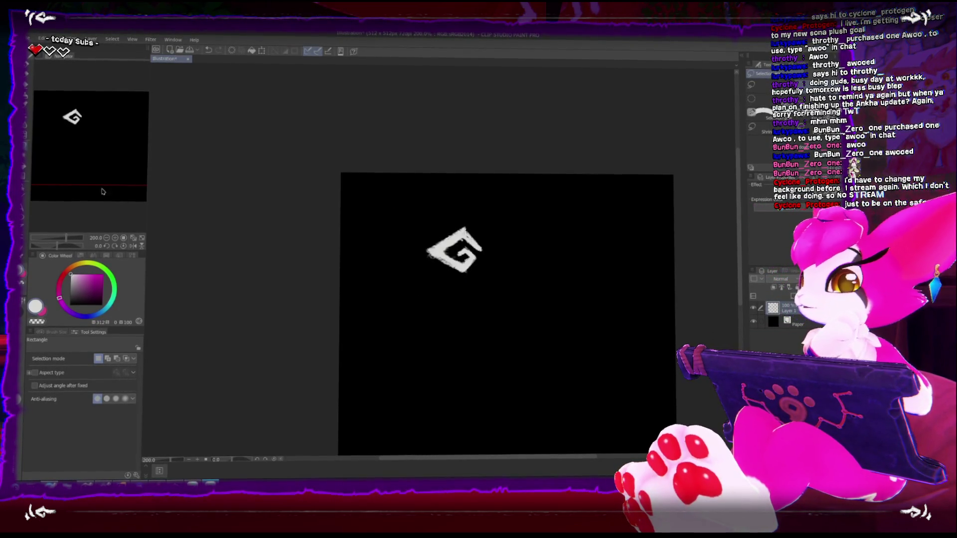
key(b)
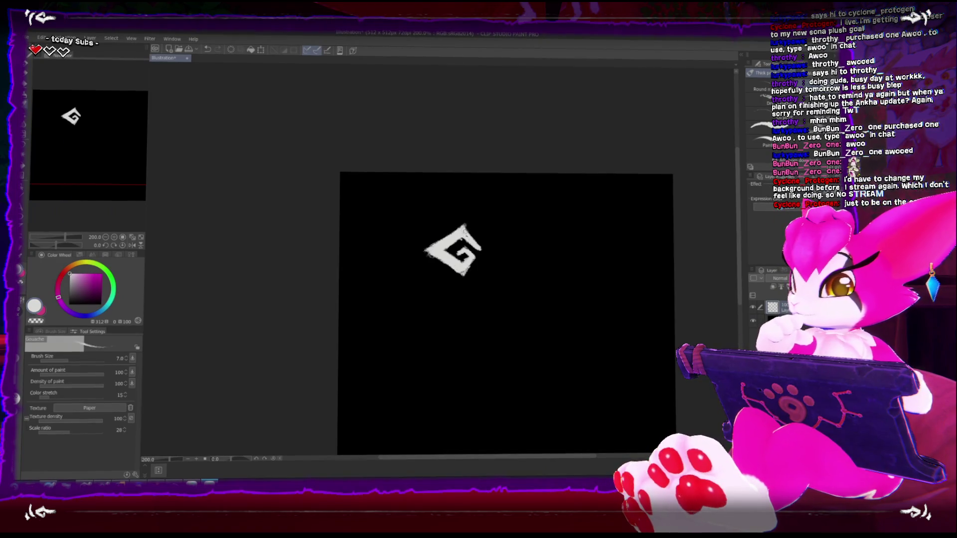
- Clean up the G's edges, alternating kneaded eraser at 6.2 and gouache brush at 6.0
scroll(456, 271, up, 2)
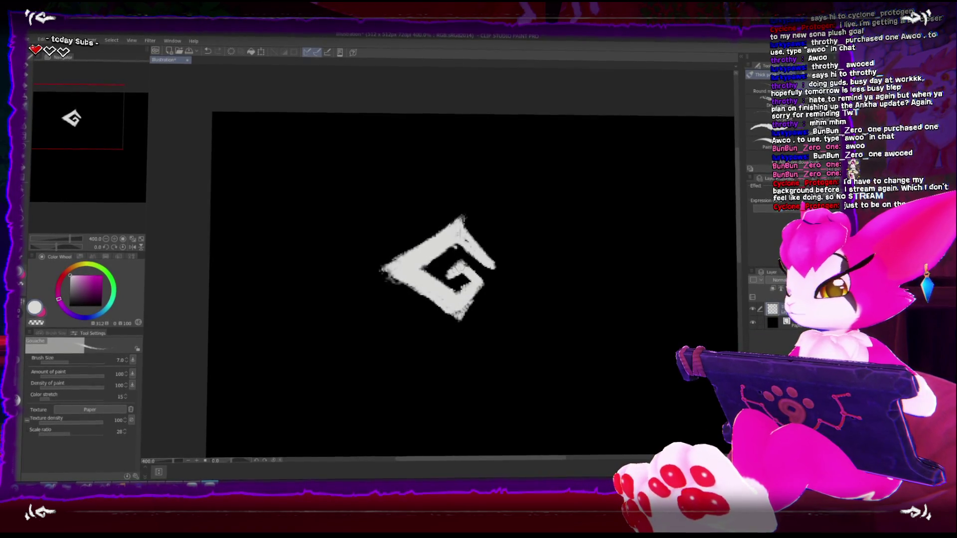
key(e)
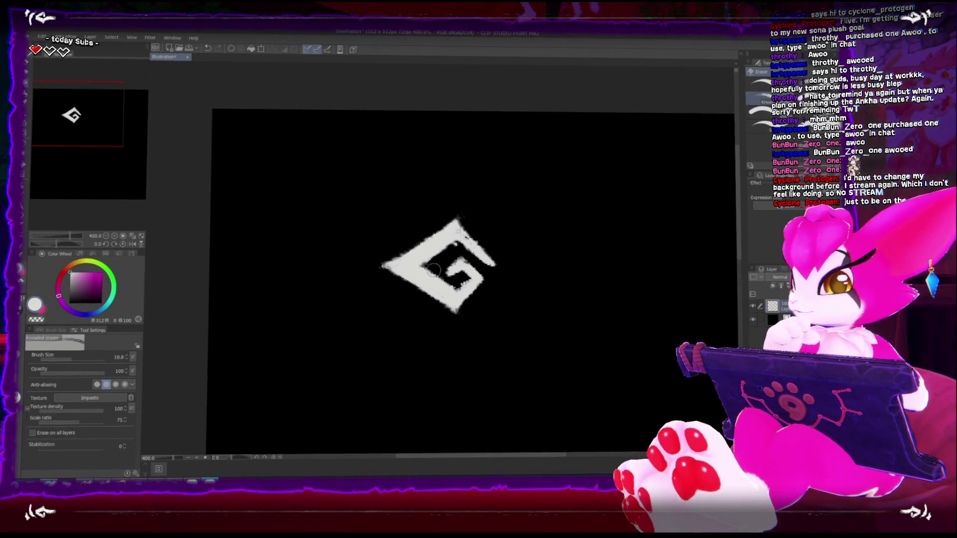
key([)
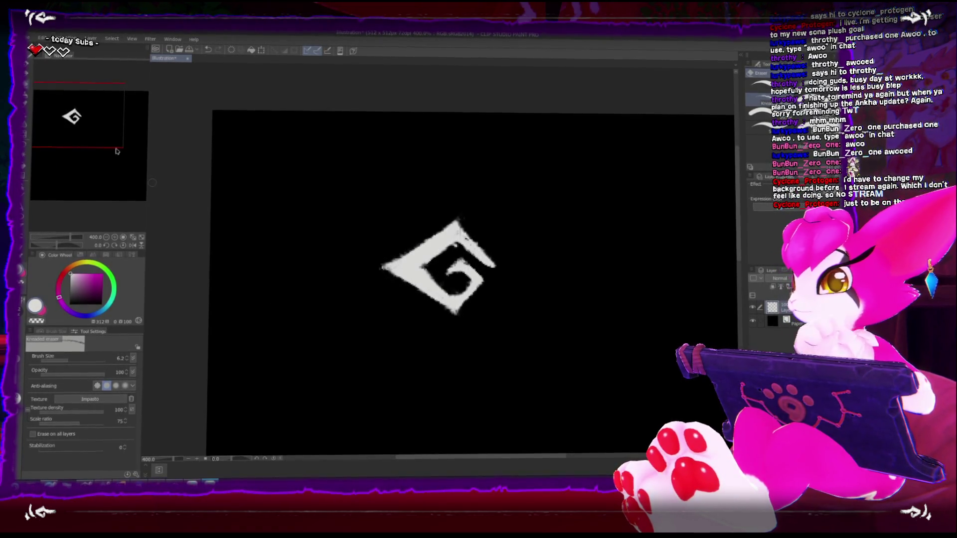
key(b)
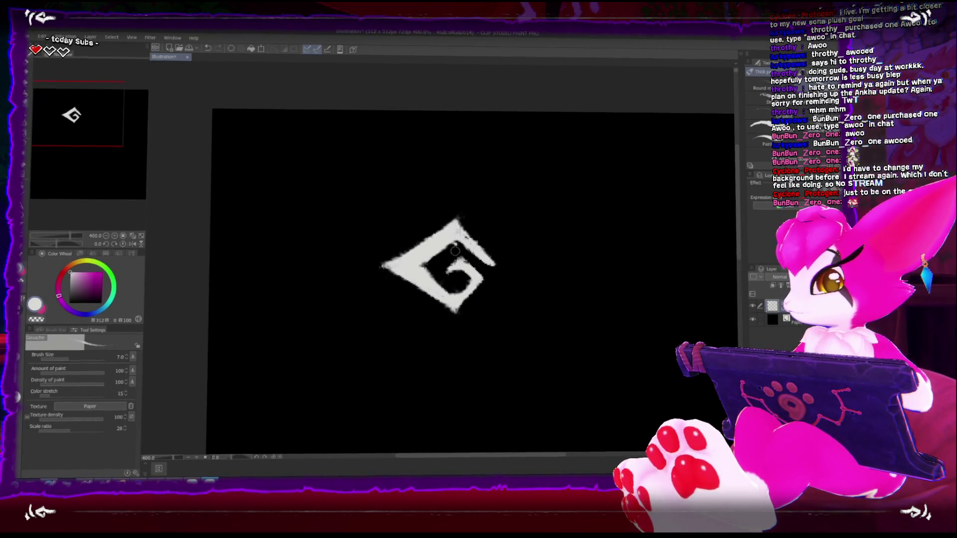
key(bracketleft)
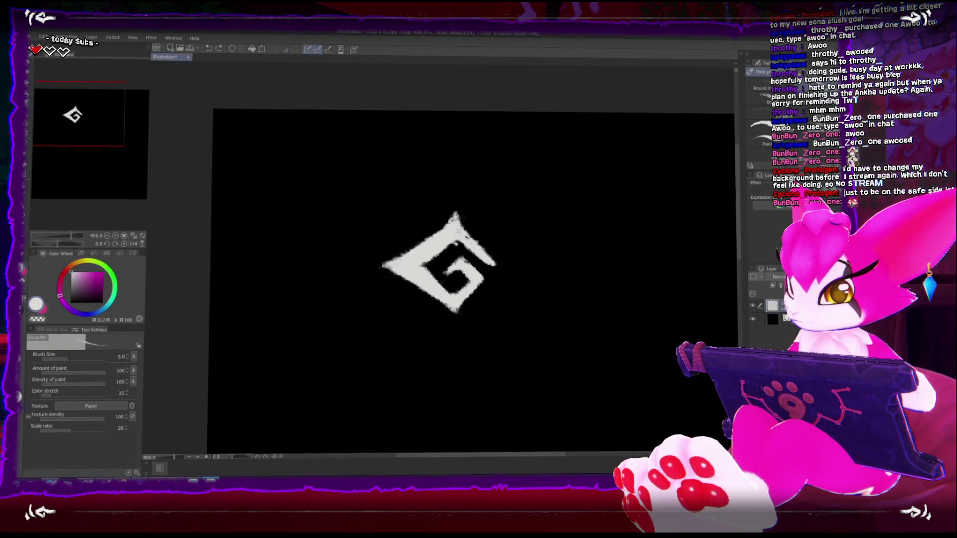
key(e)
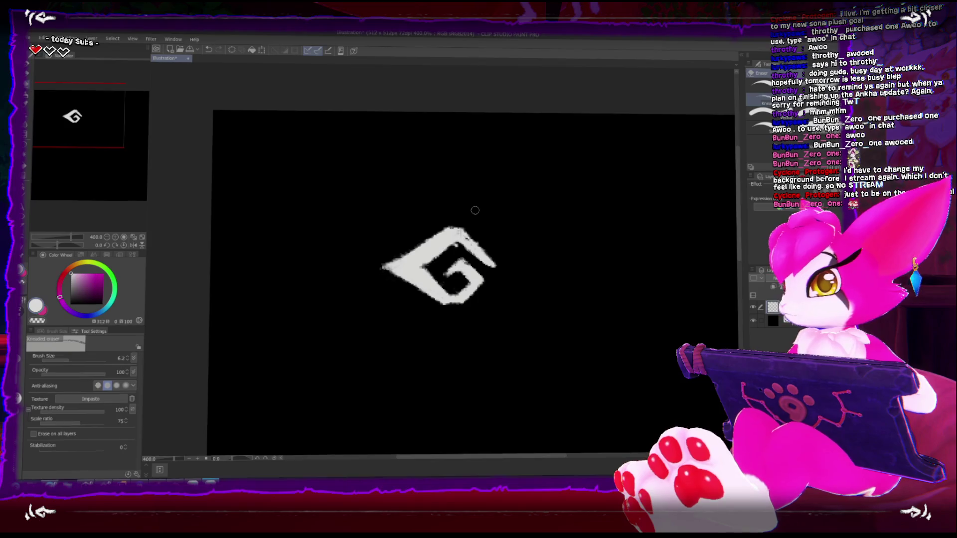
key(b)
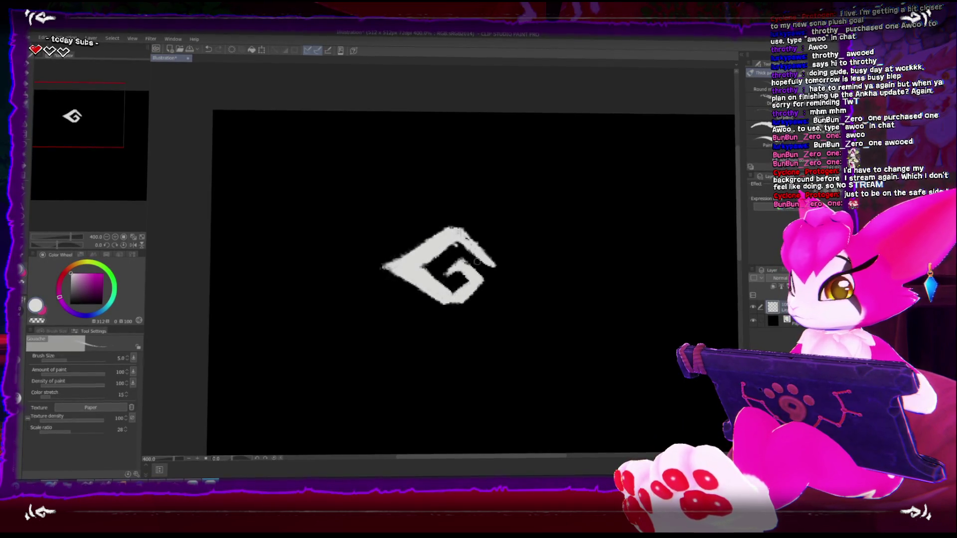
key(e)
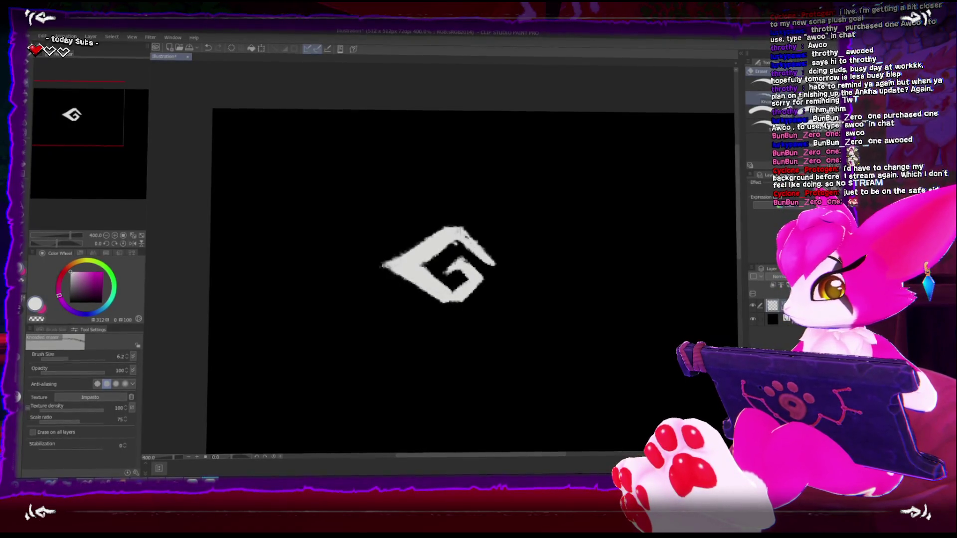
key(b)
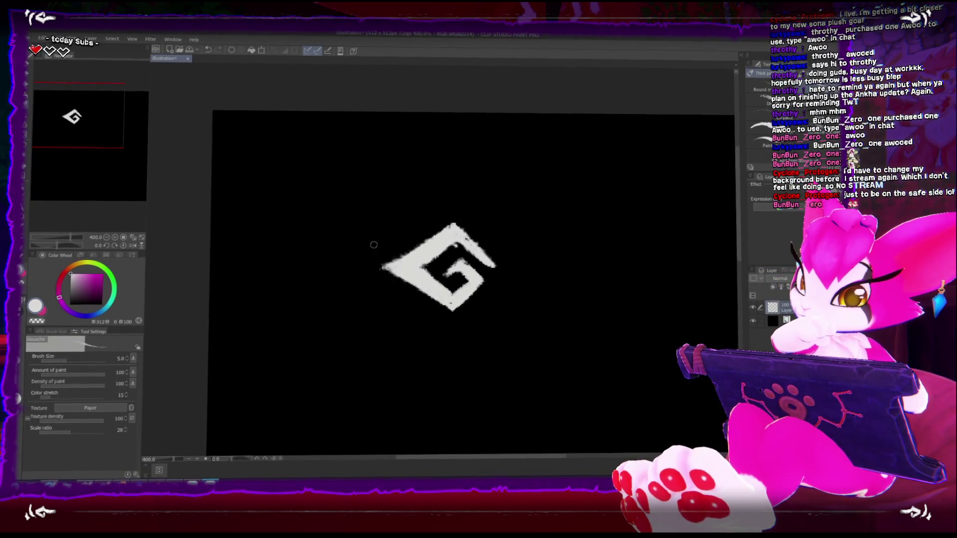
- Paint dash marks left of the G, then undo three of them
drag(379, 243, 421, 223)
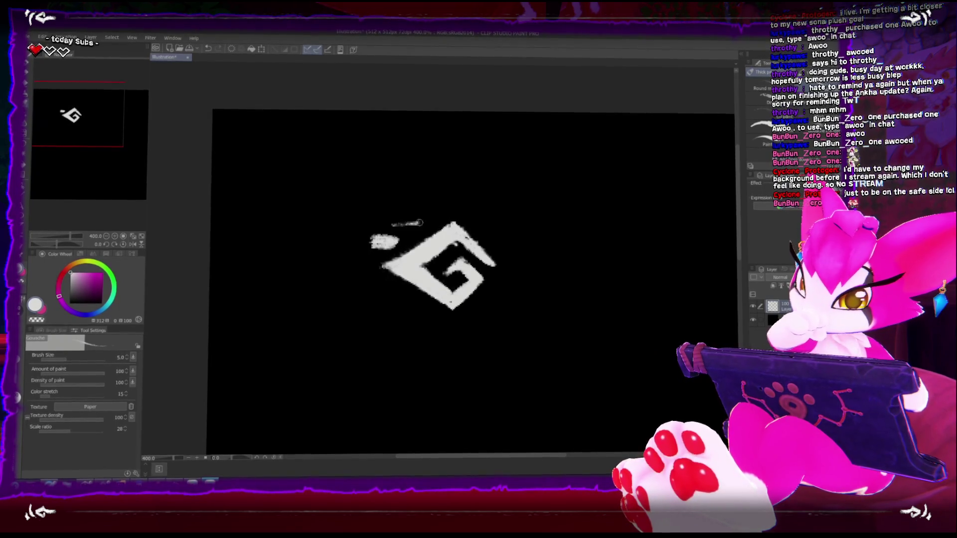
drag(400, 293, 394, 292)
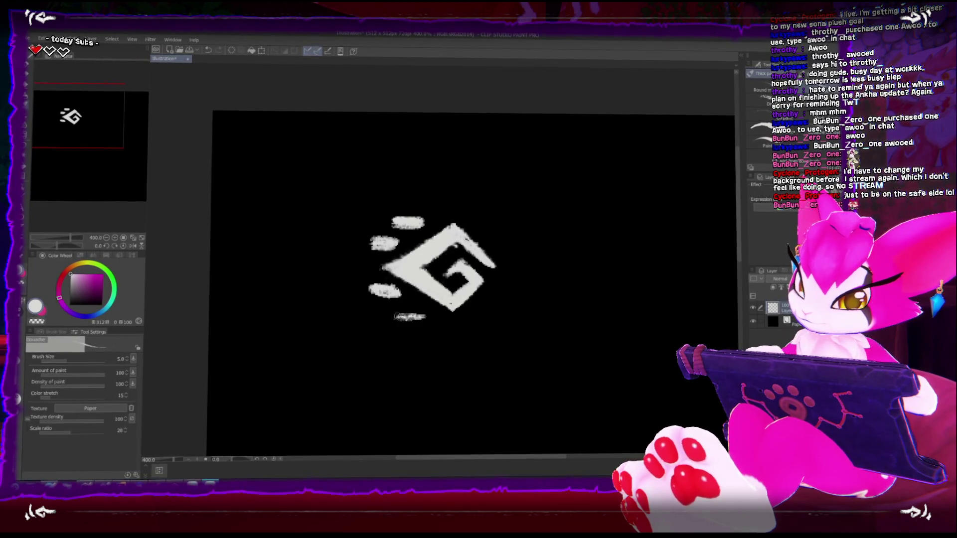
key(ctrl+z)
key(ctrl+z)
key(ctrl+z)
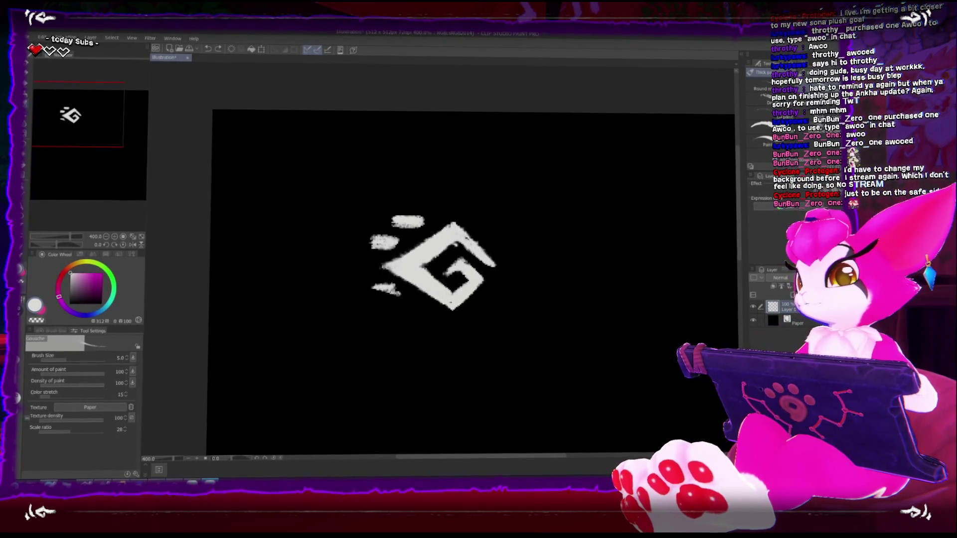
- Zoom out to 200% and drag the G up toward the upper-left corner
key(ctrl+minus)
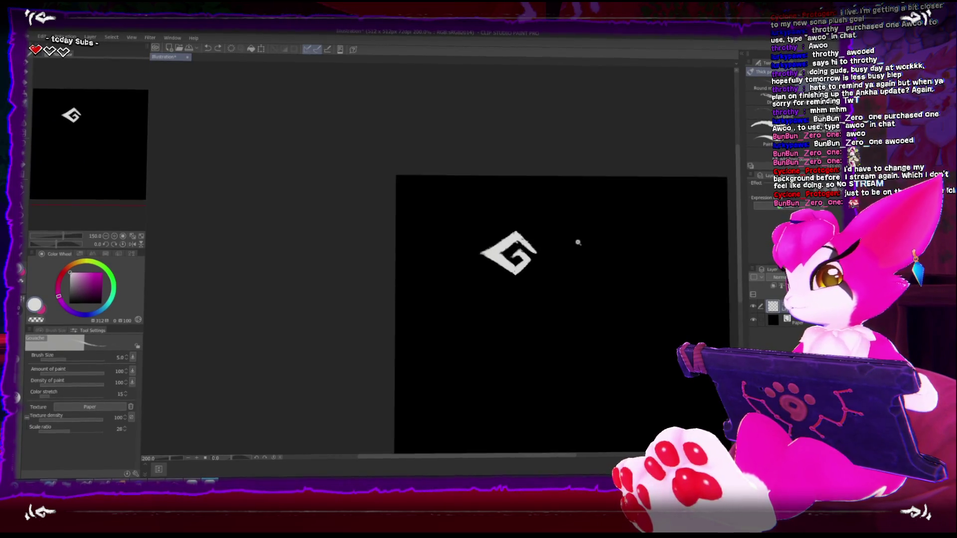
key(ctrl+minus)
key(ctrl+t)
drag(477, 261, 471, 220)
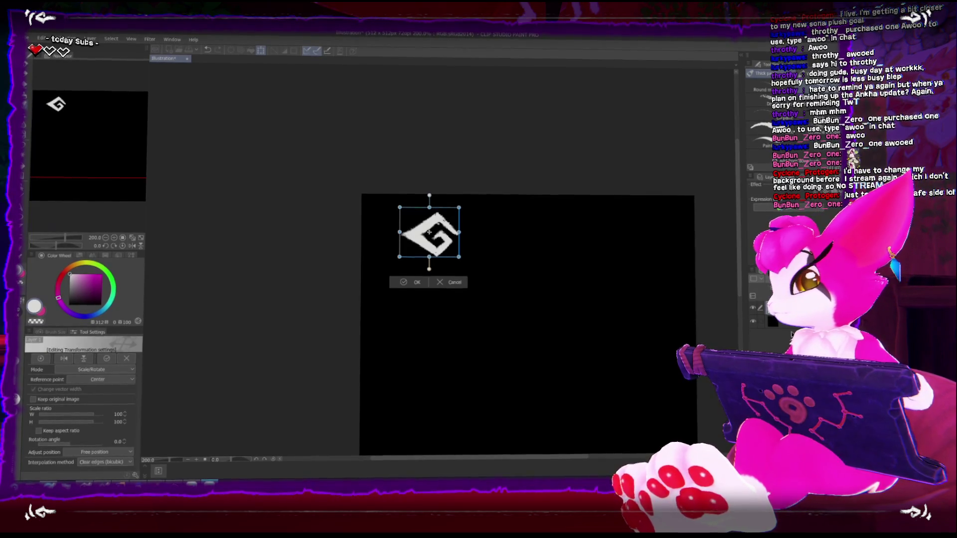
- Apply the G's pending move and hide the black Paper layer
click(754, 323)
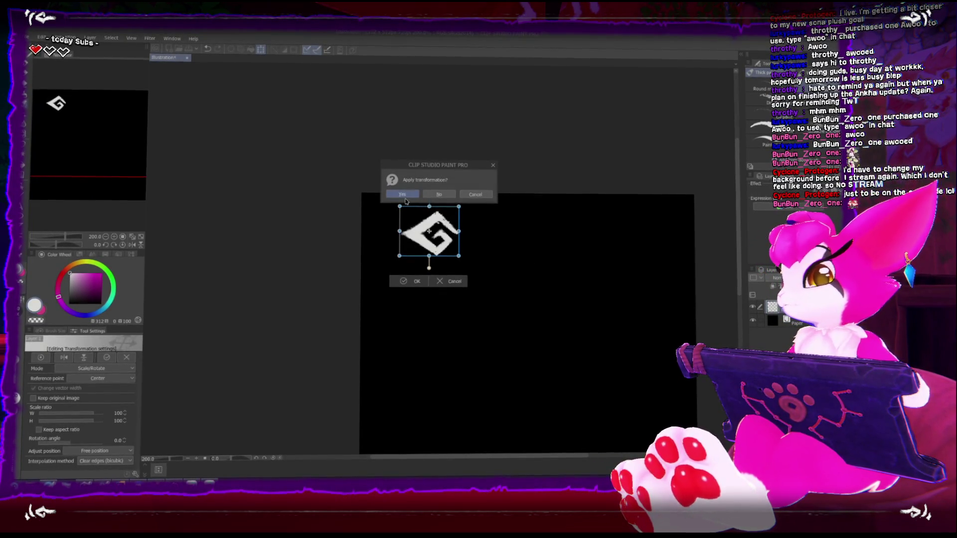
click(403, 195)
click(753, 322)
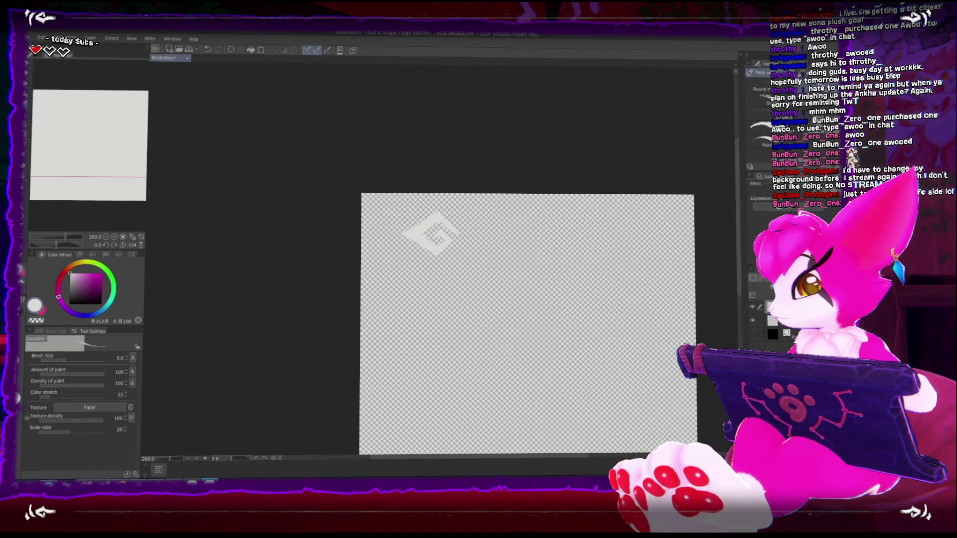
key(ctrl+t)
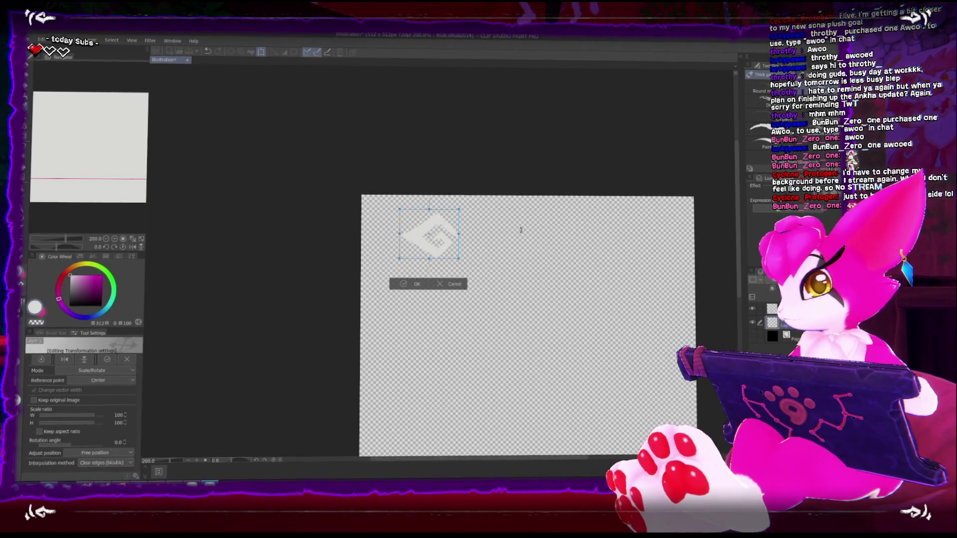
key(Return)
- Drop the rune's luminosity to -100 so it turns black
key(ctrl+u)
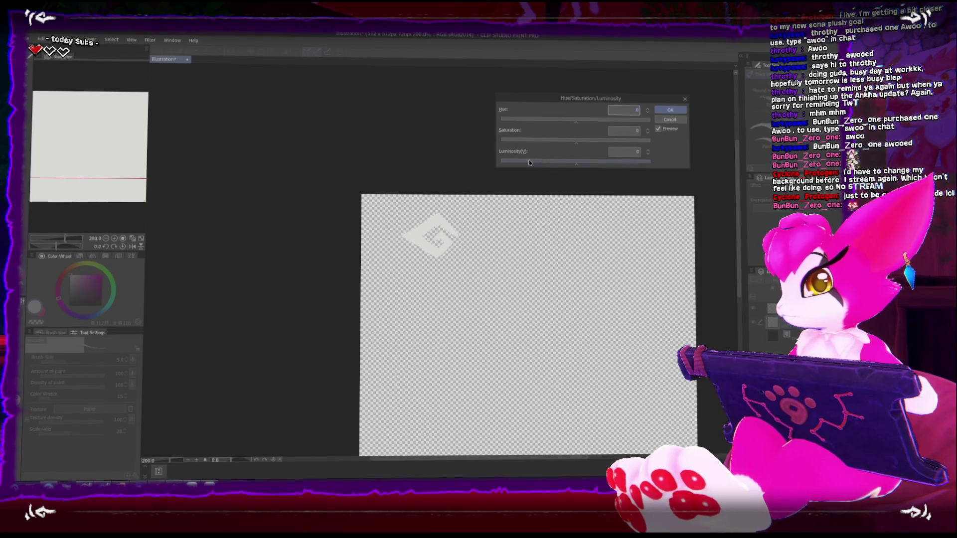
drag(514, 167, 476, 161)
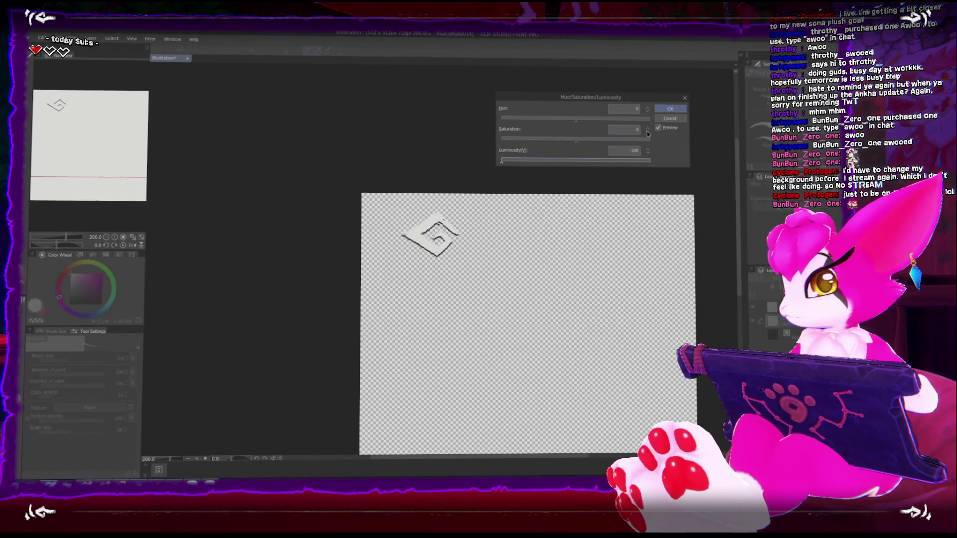
click(670, 109)
- Commit the darkened logo's transformation and bring up Save As
key(ctrl+t)
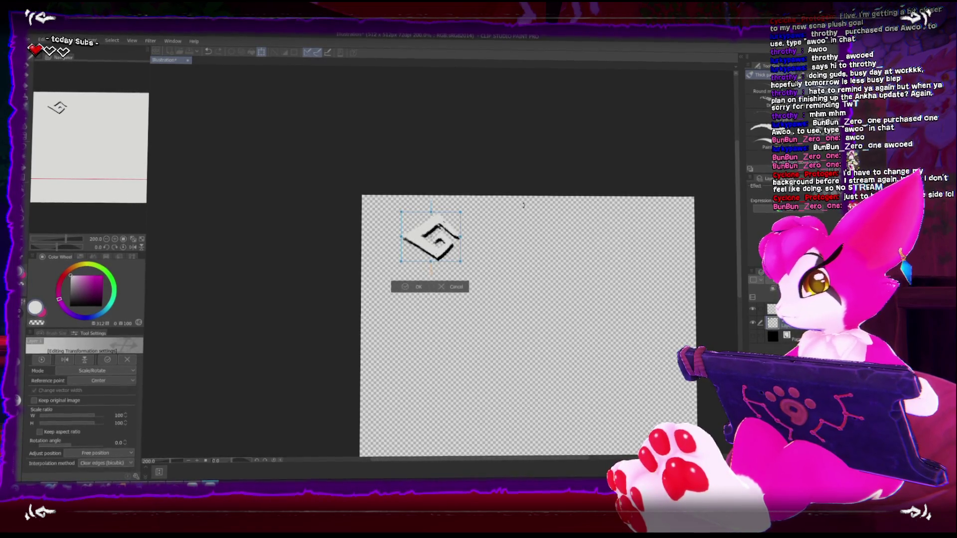
key(b)
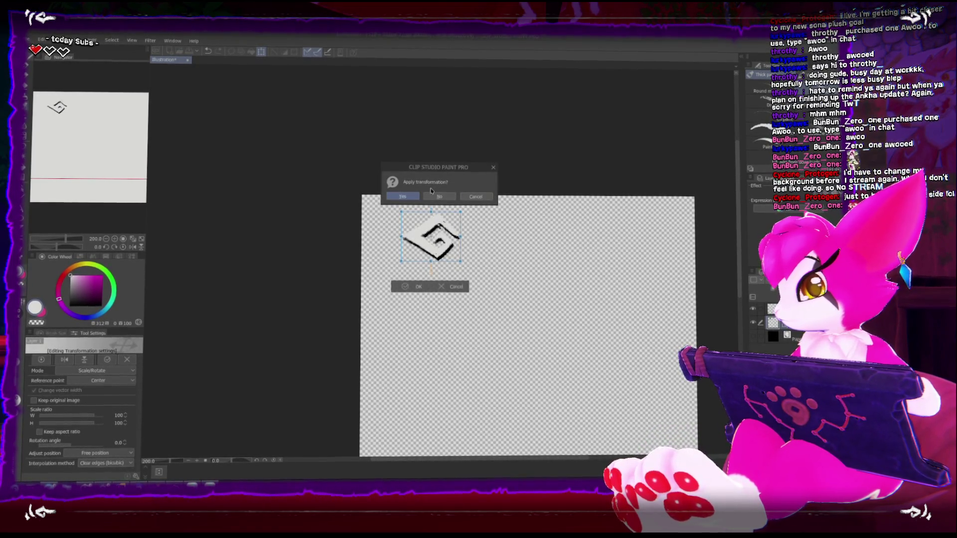
key(Return)
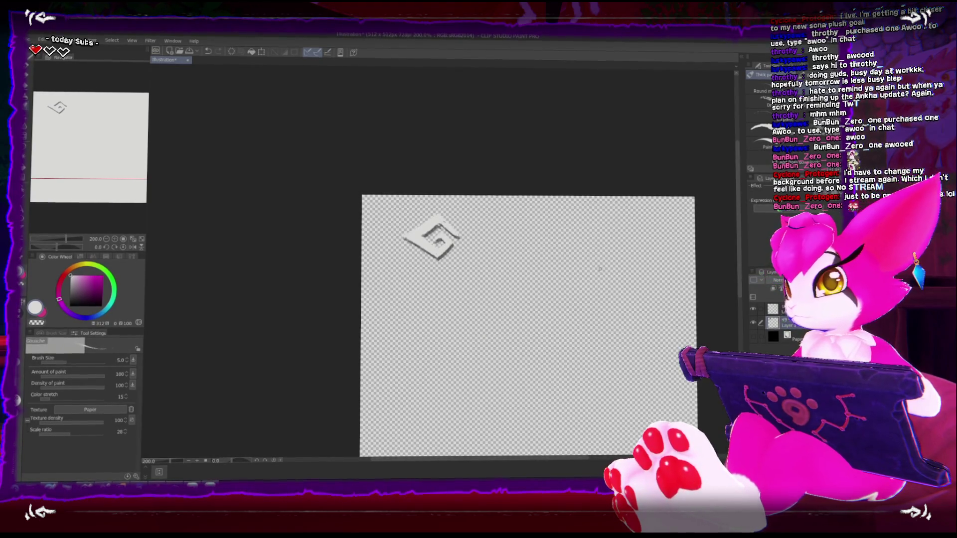
drag(489, 278, 458, 255)
scroll(459, 254, down, 1)
key(ctrl+shift+s)
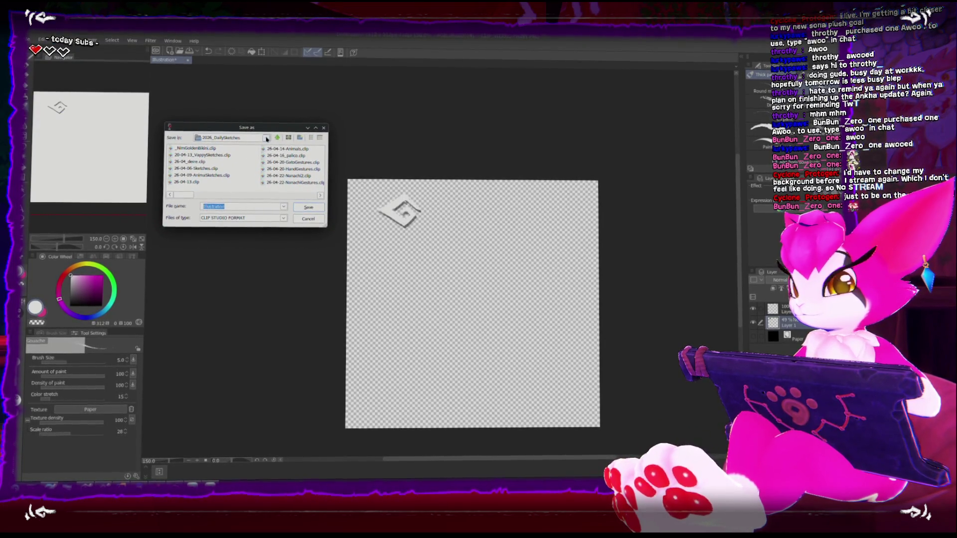
- Save the artwork as UI_Title in the _Kemono_Gaiden/Assets/Art folder
click(276, 137)
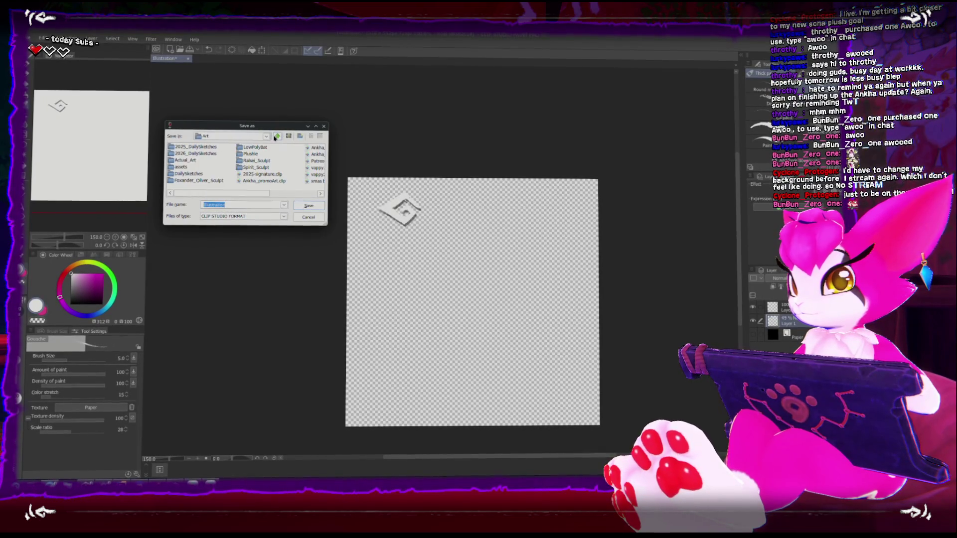
click(274, 137)
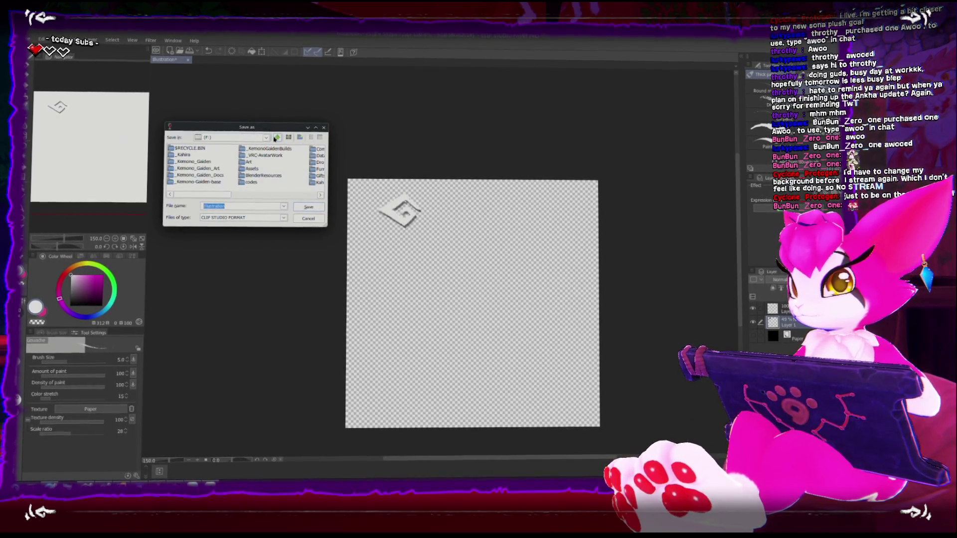
double_click(198, 162)
double_click(190, 170)
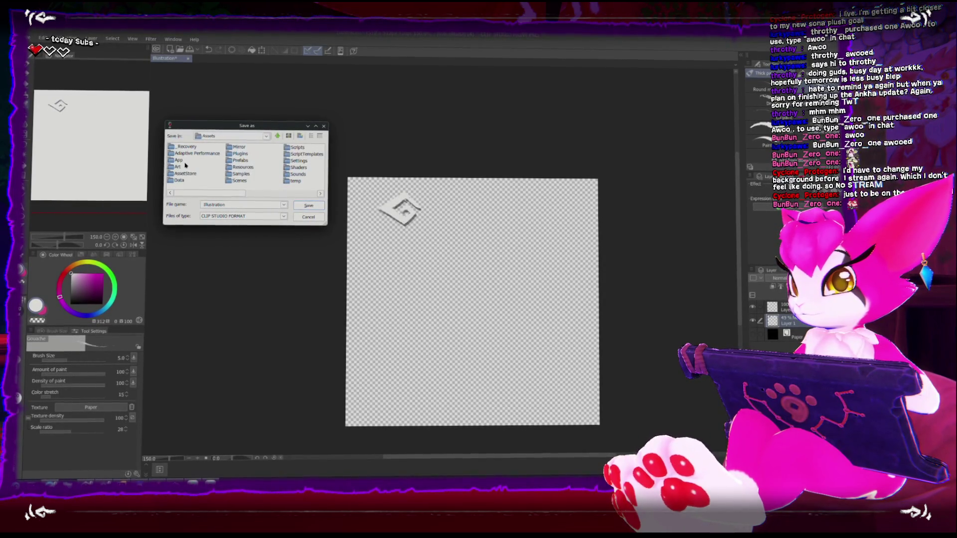
double_click(180, 167)
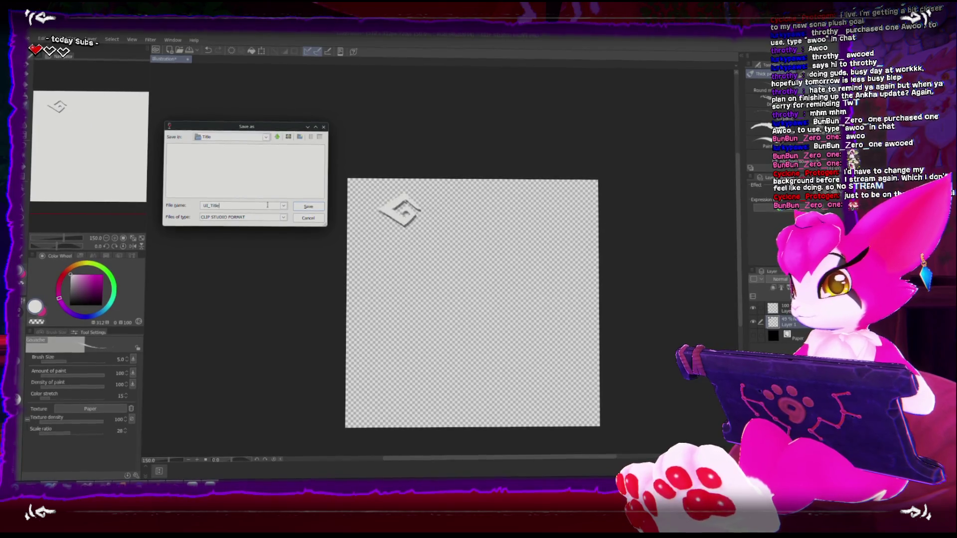
key(Return)
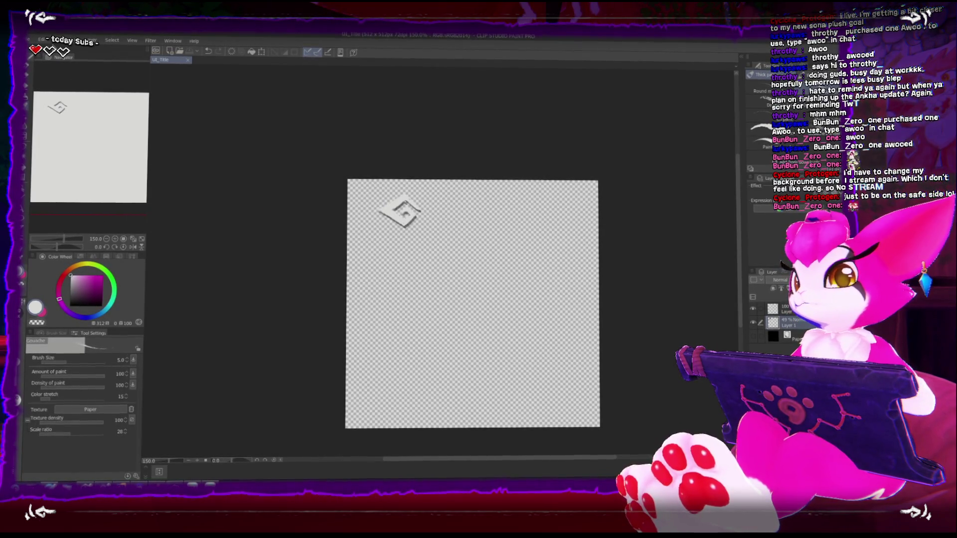
- Save a PNG duplicate of the rune artwork
click(43, 40)
mouse_move(60, 108)
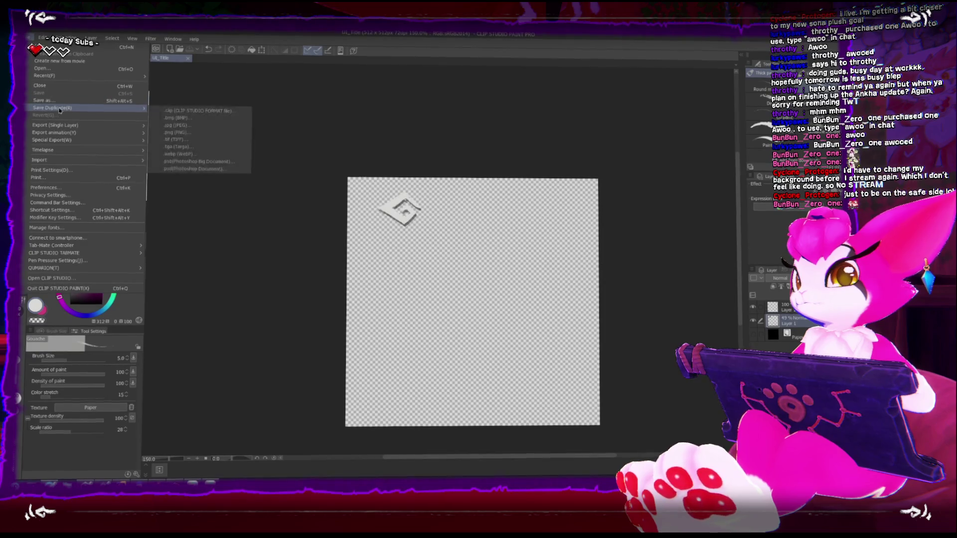
click(176, 133)
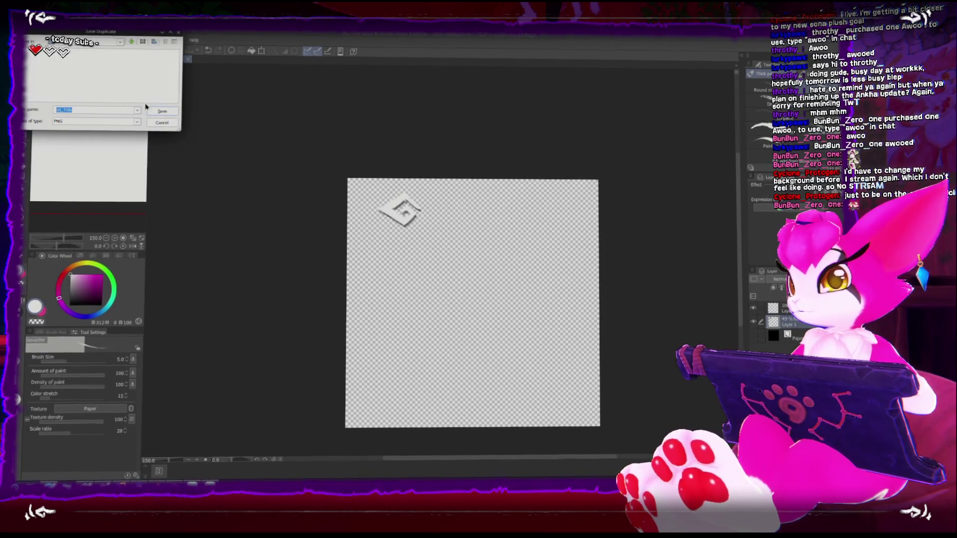
click(162, 111)
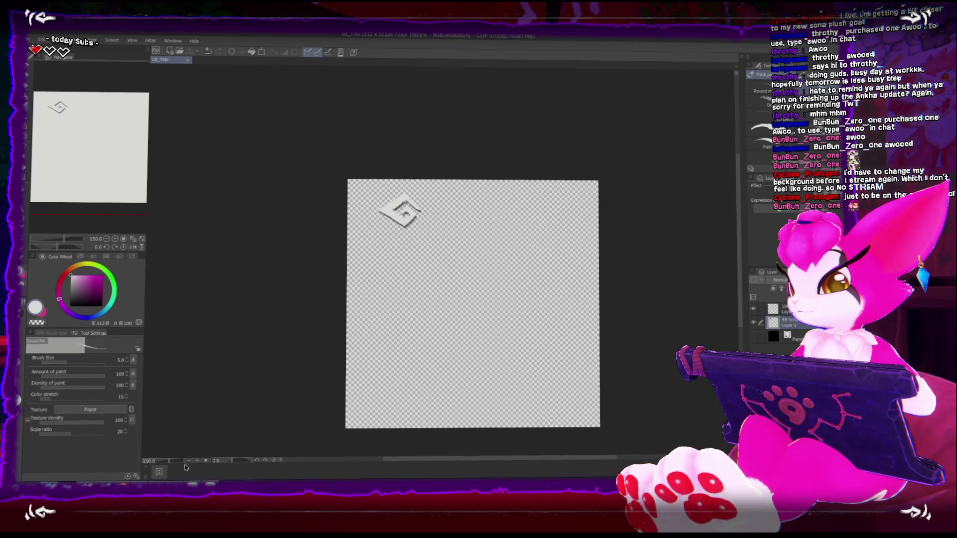
key(alt+Tab)
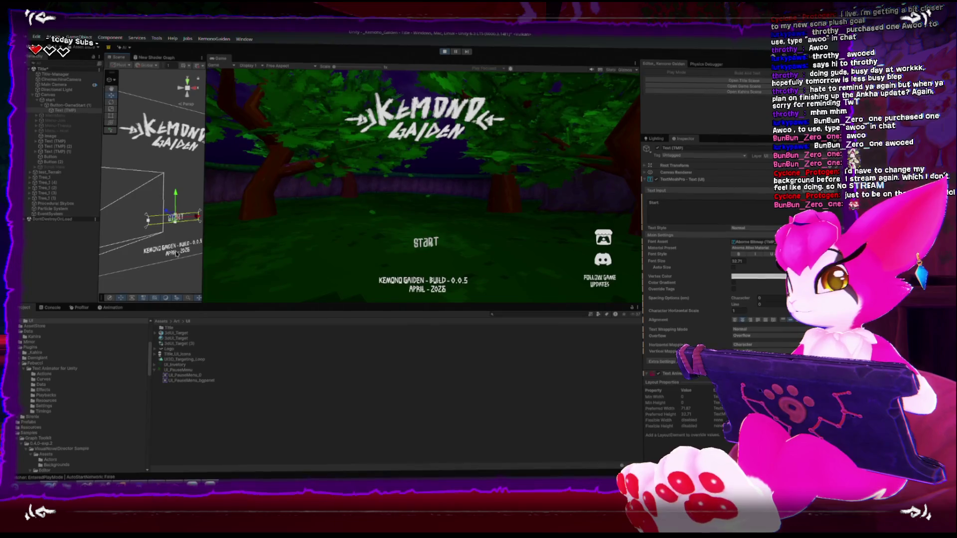
- Widen the Scene view, exit play mode, and toggle the Start label's right-to-left text on and back off
mouse_move(203, 122)
mouse_down()
mouse_move(293, 239)
mouse_move(281, 239)
mouse_up()
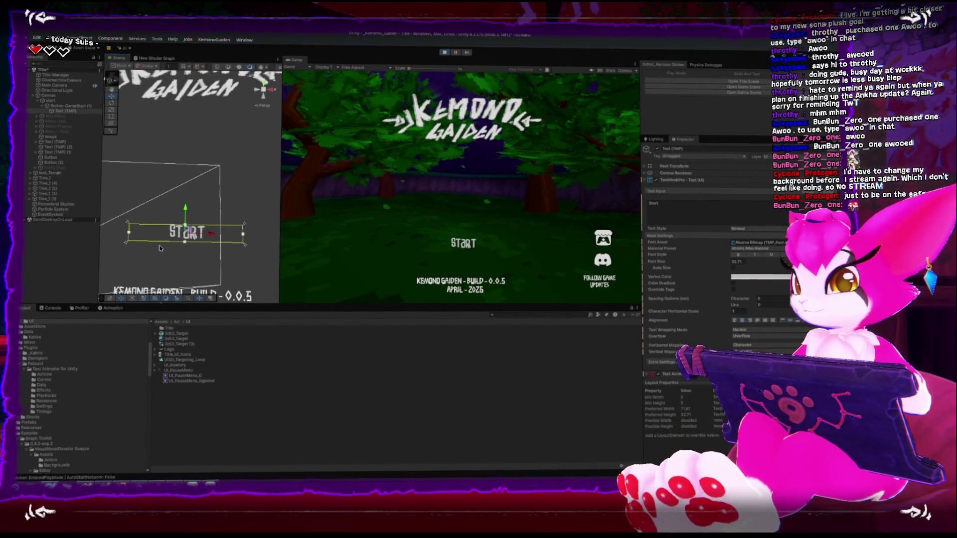
click(444, 51)
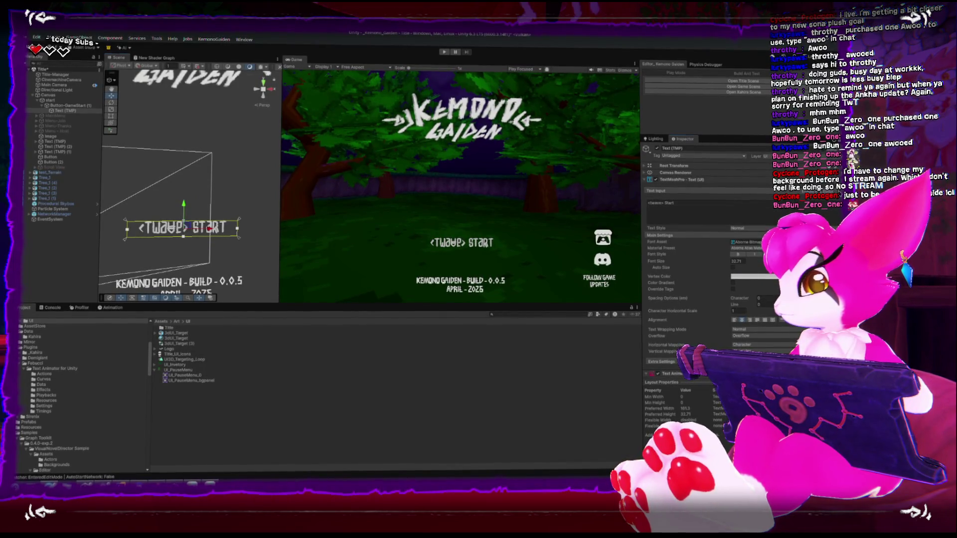
click(768, 191)
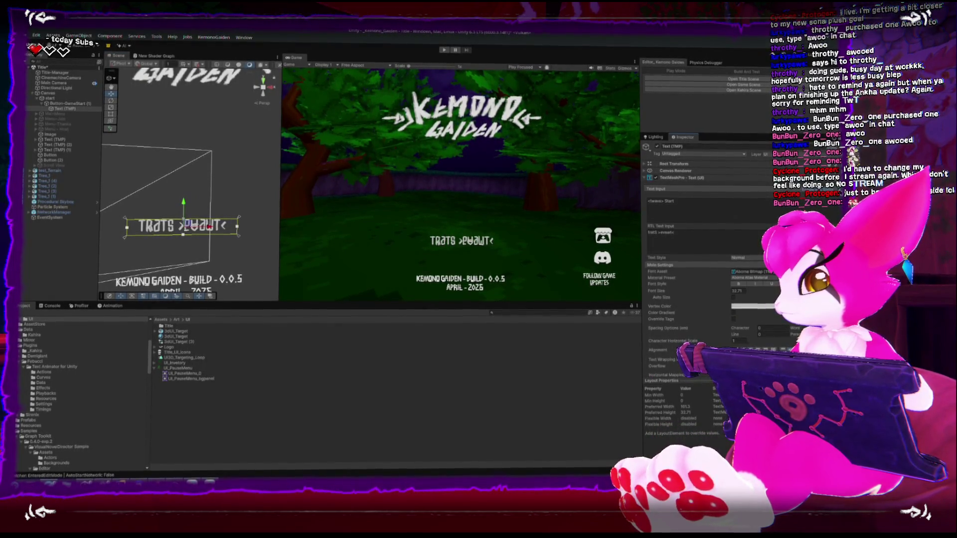
click(768, 191)
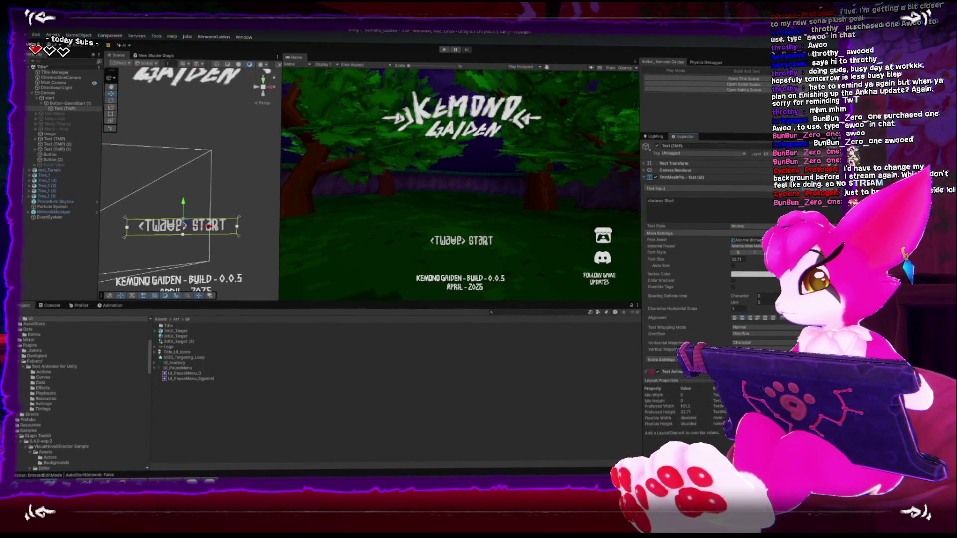
- Create an empty Canvas child named UI_SelectionCursor and drag it down near the Start text
right_click(51, 94)
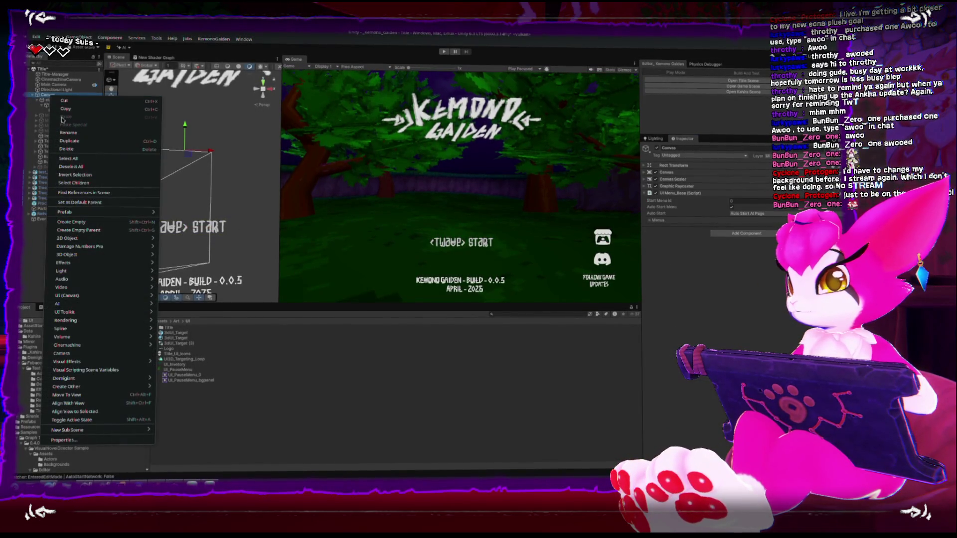
click(71, 222)
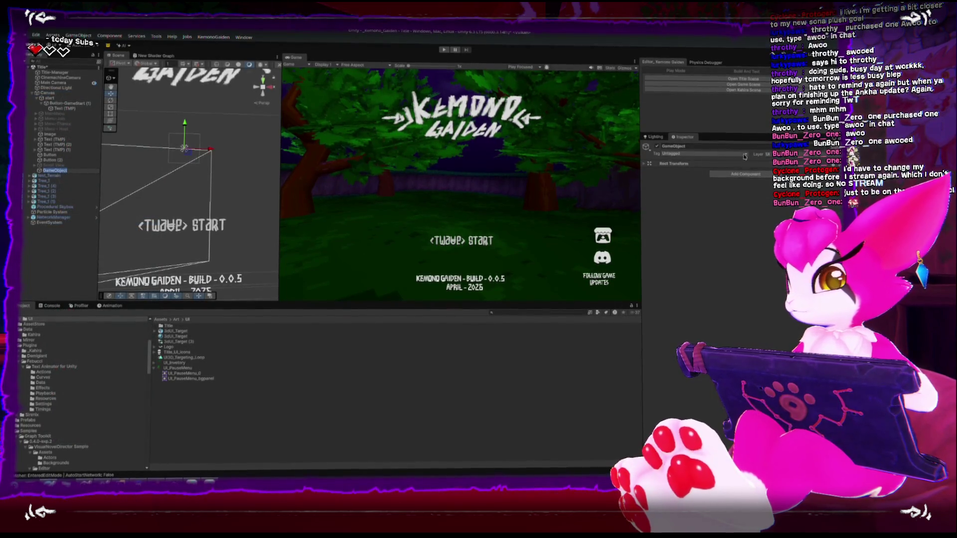
click(702, 147)
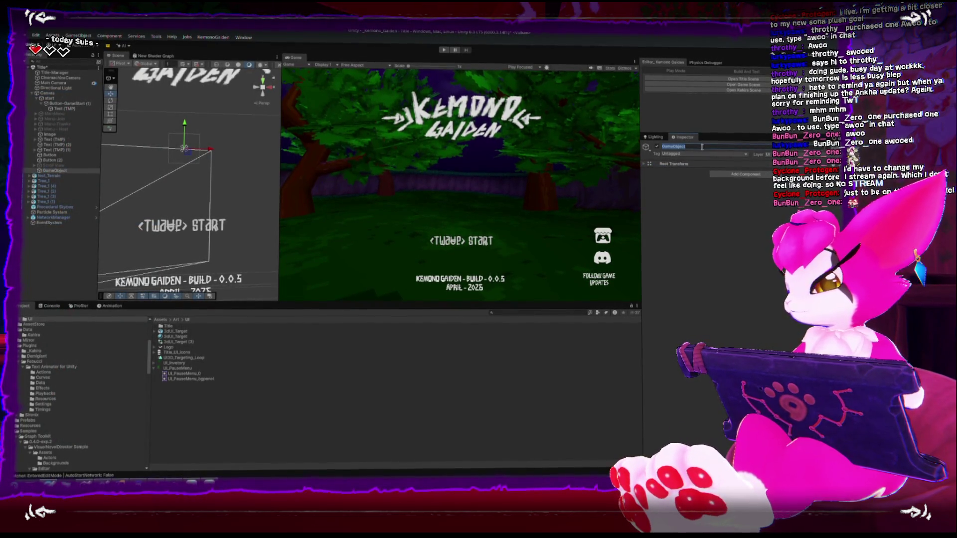
text(UI_Se)
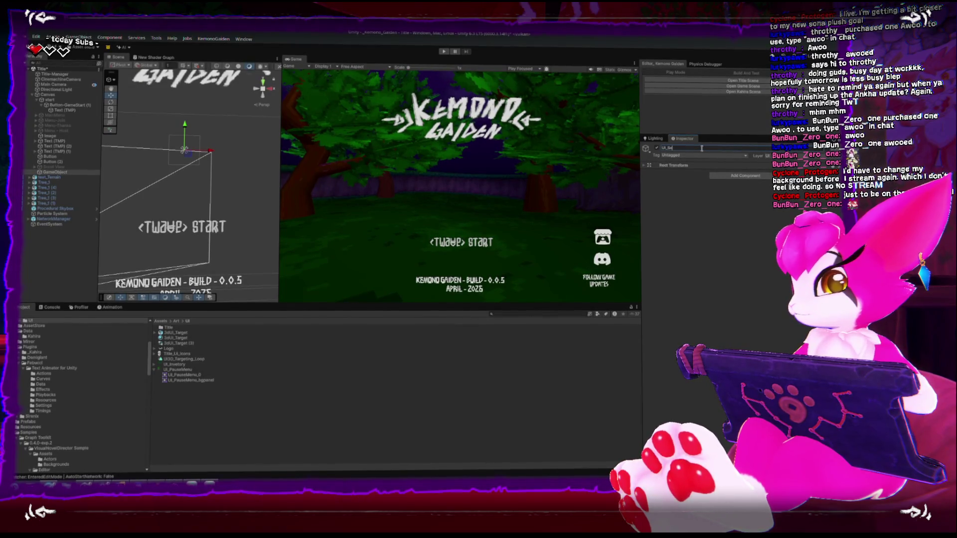
text(lectionCursor)
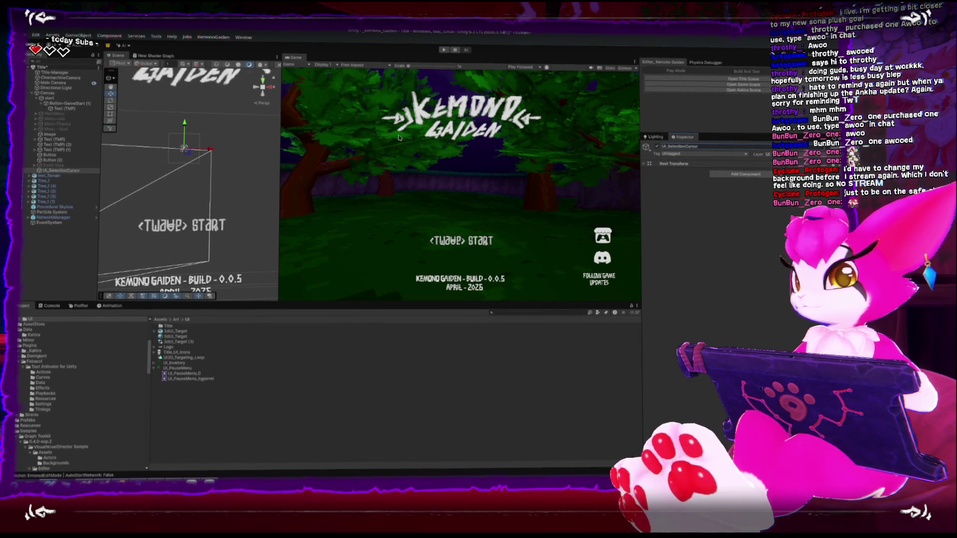
scroll(196, 145, down, 4)
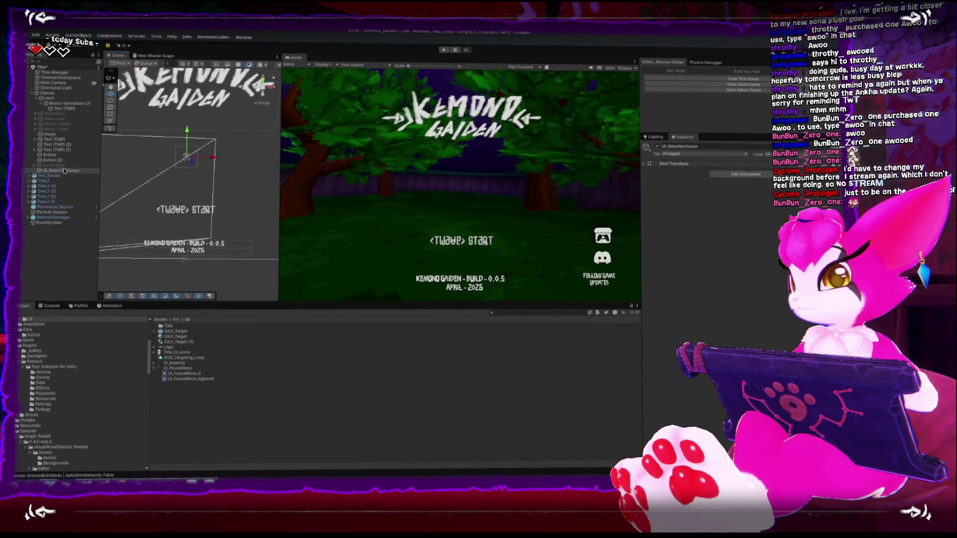
drag(187, 131, 192, 186)
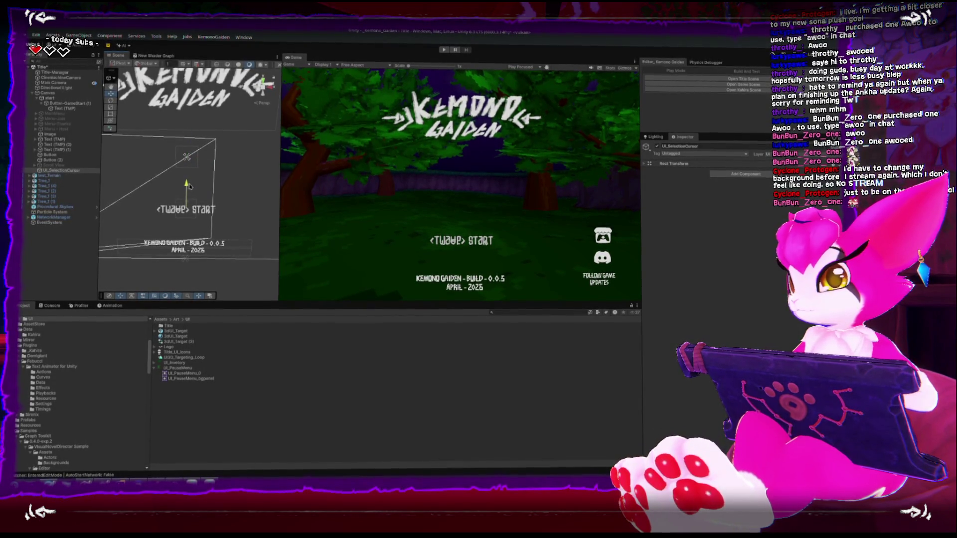
right_click(57, 170)
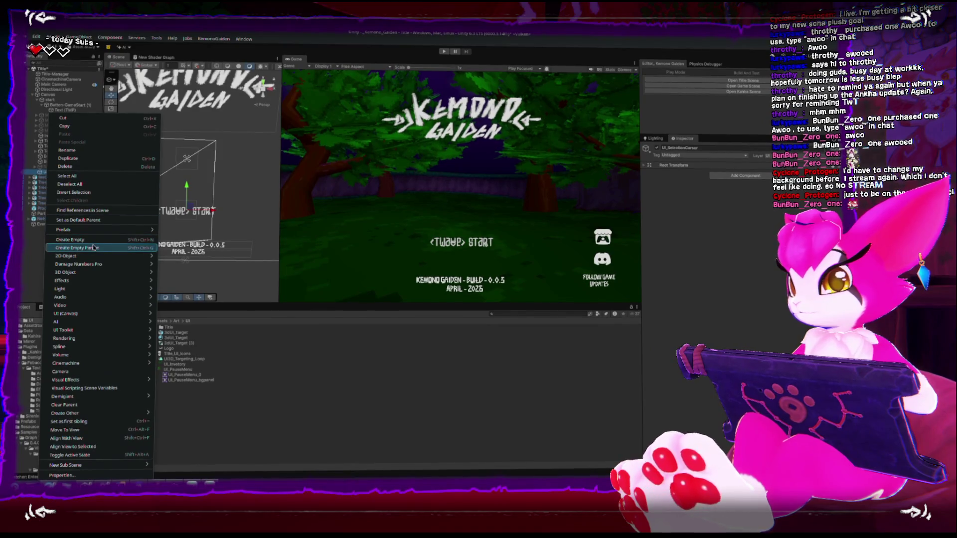
- Add an Image under UI_SelectionCursor and place its white square right of START
mouse_move(93, 254)
mouse_move(102, 313)
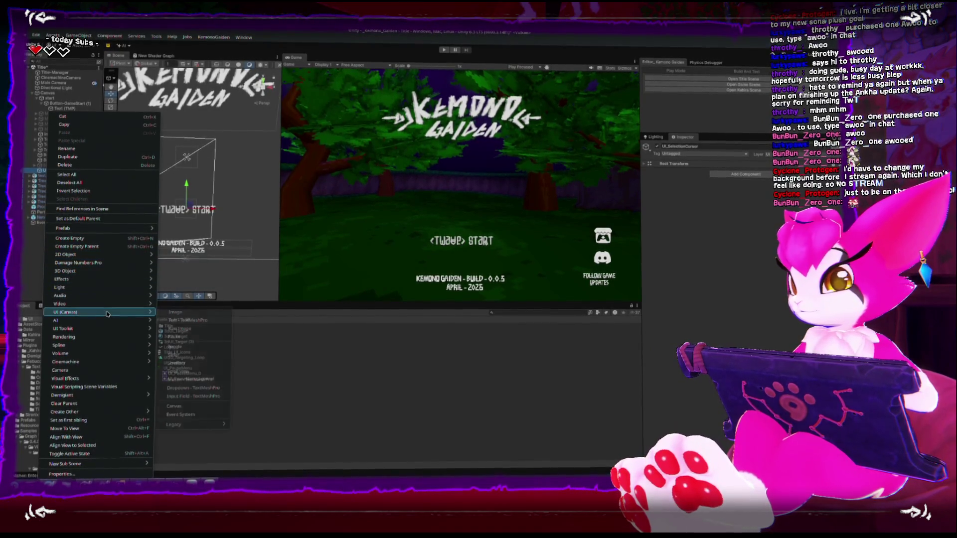
click(196, 313)
drag(209, 217, 257, 217)
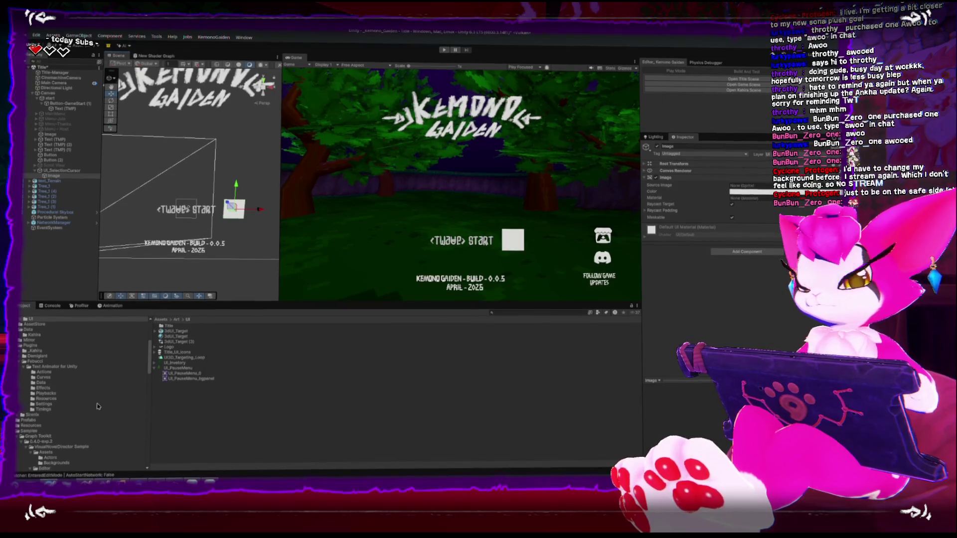
- Widen the Project folder tree and open Assets/Art/UI/Title to list its UI_Title files
drag(152, 370, 161, 372)
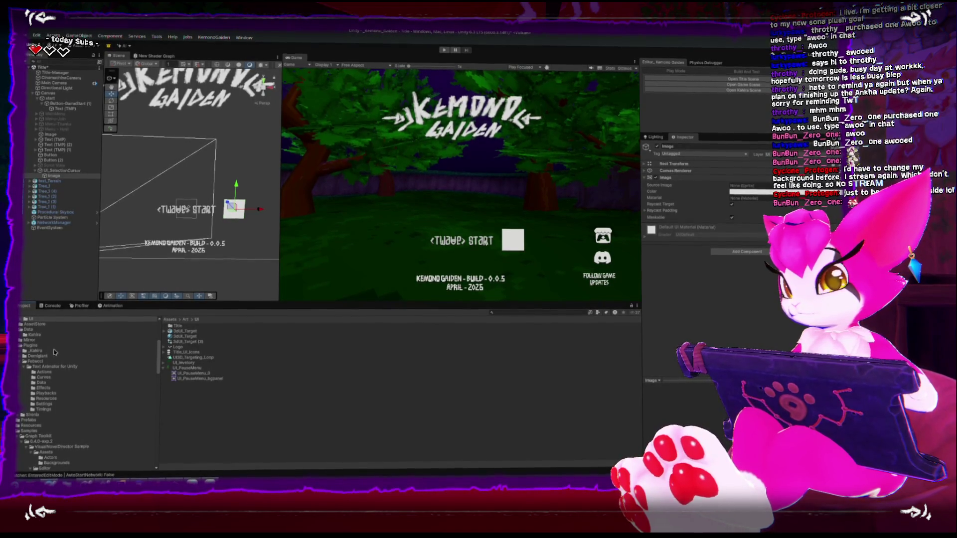
scroll(56, 352, up, 3)
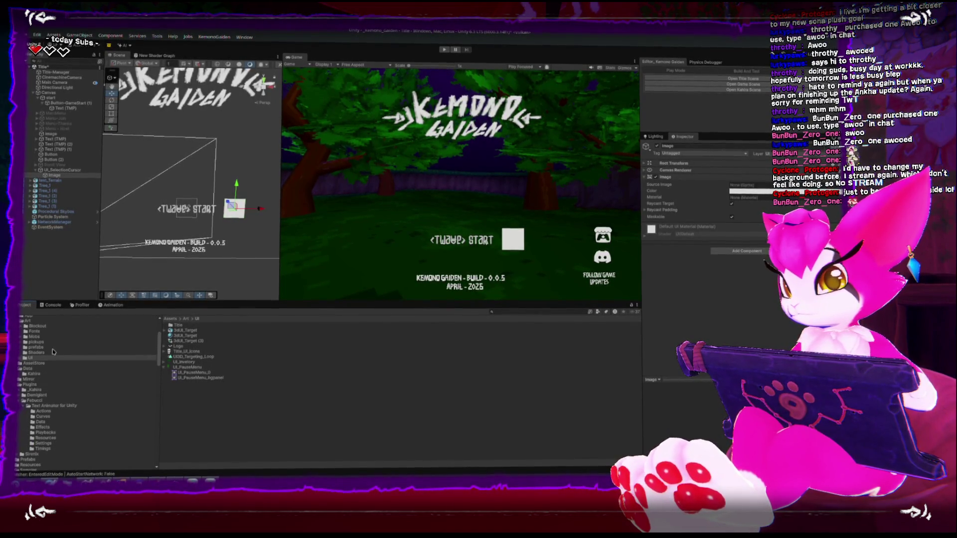
scroll(55, 354, up, 2)
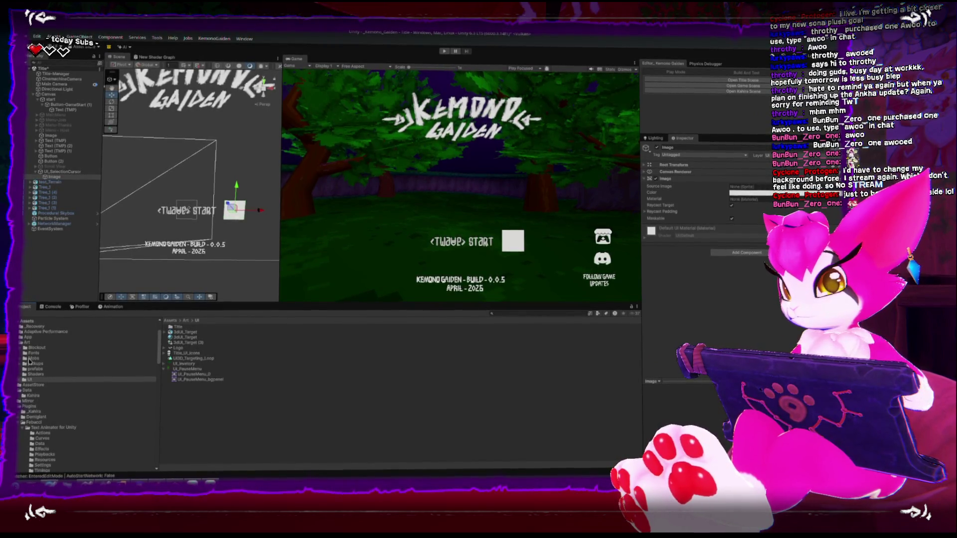
click(22, 380)
click(35, 384)
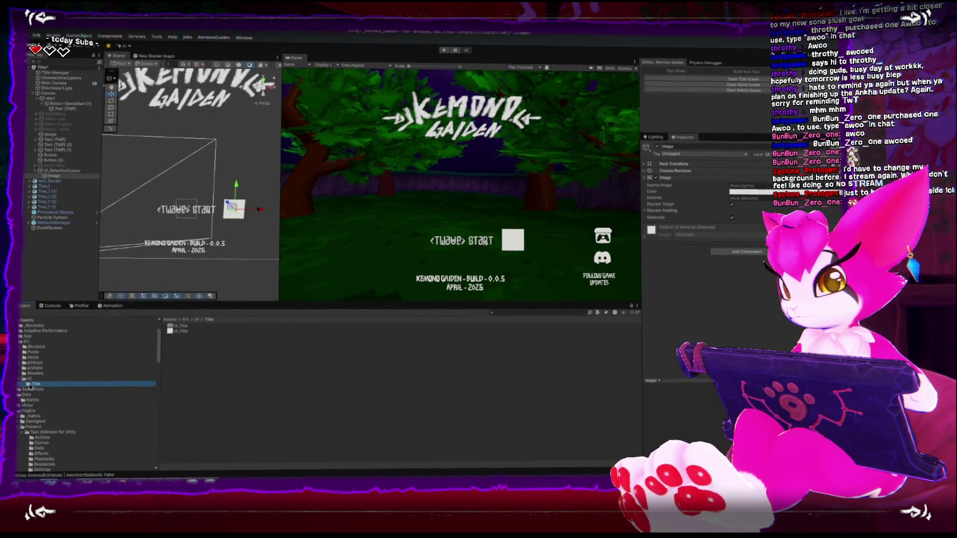
click(591, 325)
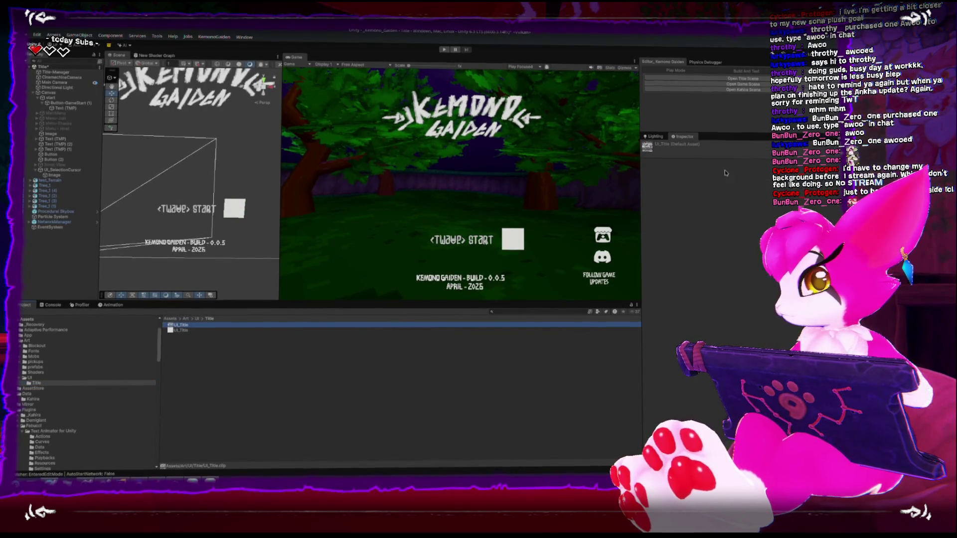
- Set the UI_Title texture's Texture Type to Sprite (2D and UI)
click(182, 330)
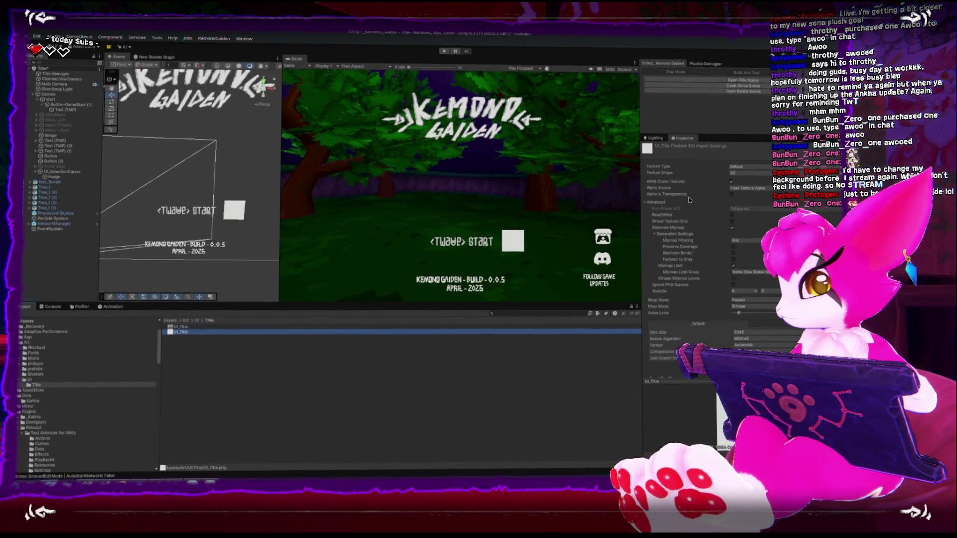
click(747, 169)
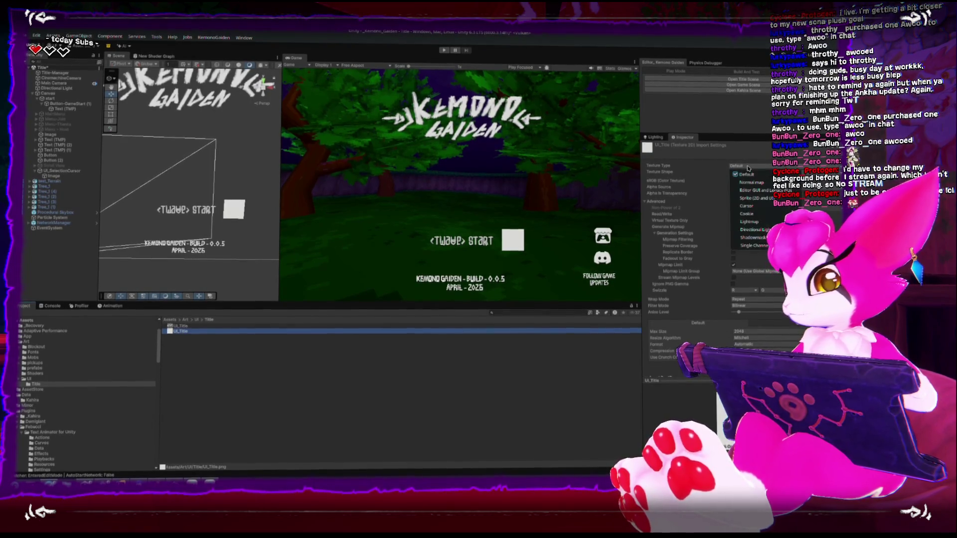
click(762, 201)
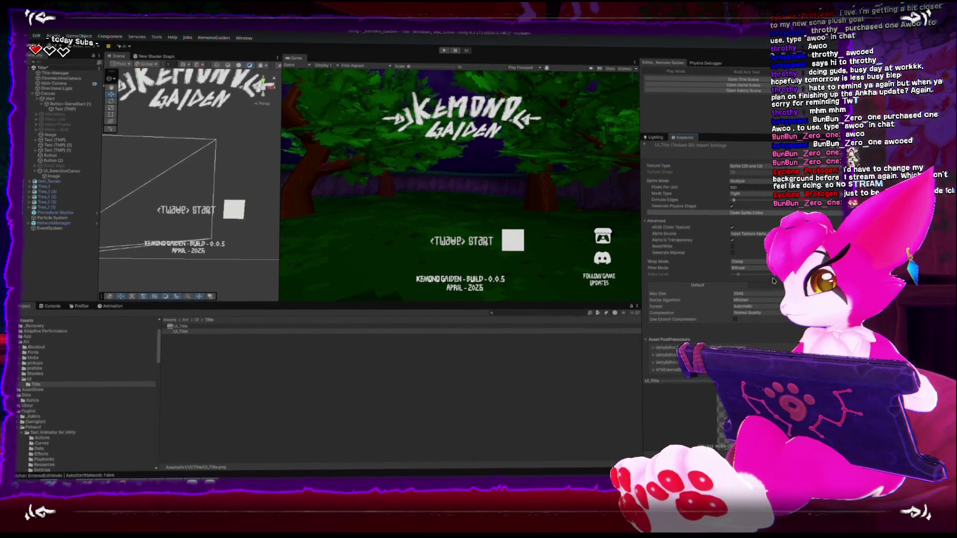
- In the Sprite Editor, slice the G logo into a sprite named UI_Title_Cursor and apply
click(747, 213)
mouse_move(388, 100)
mouse_down()
mouse_move(474, 164)
mouse_move(472, 156)
mouse_up()
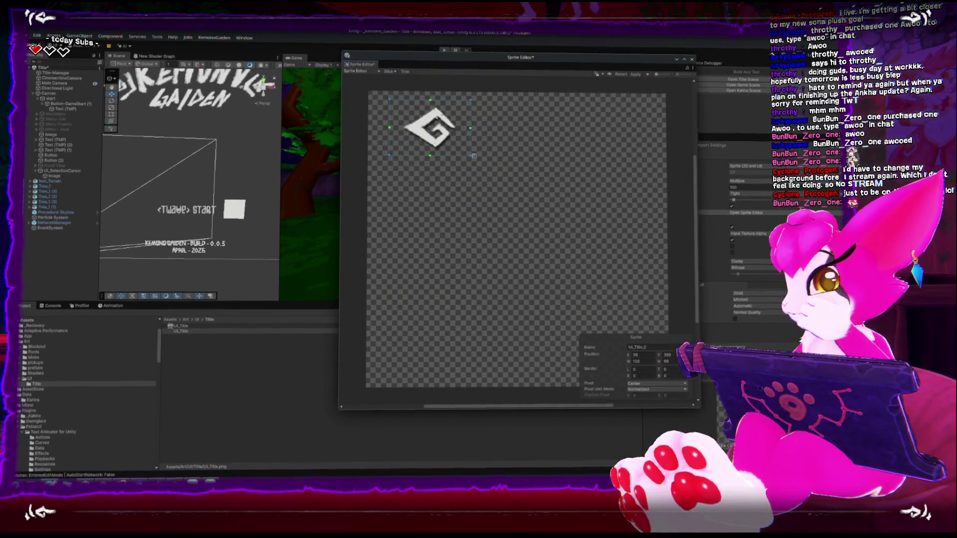
click(389, 72)
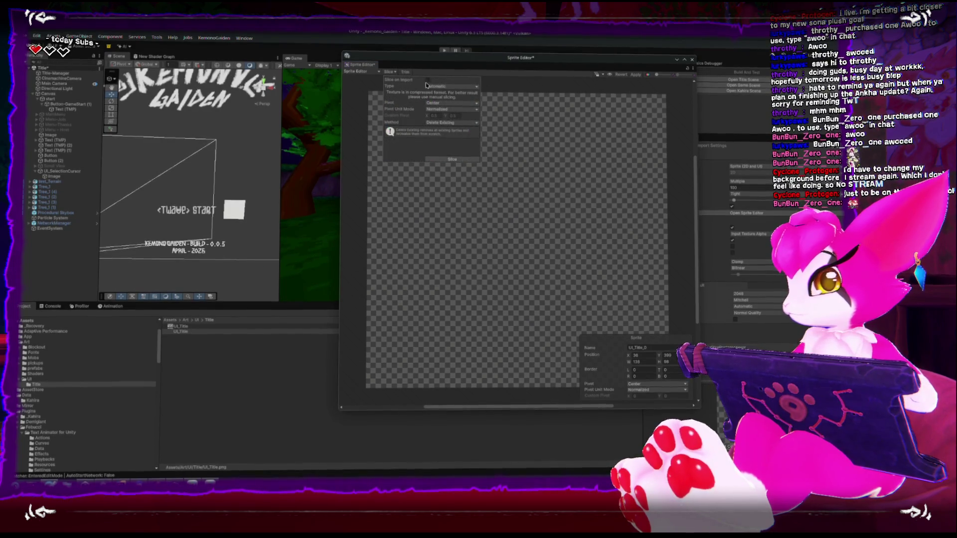
key(Delete)
click(453, 158)
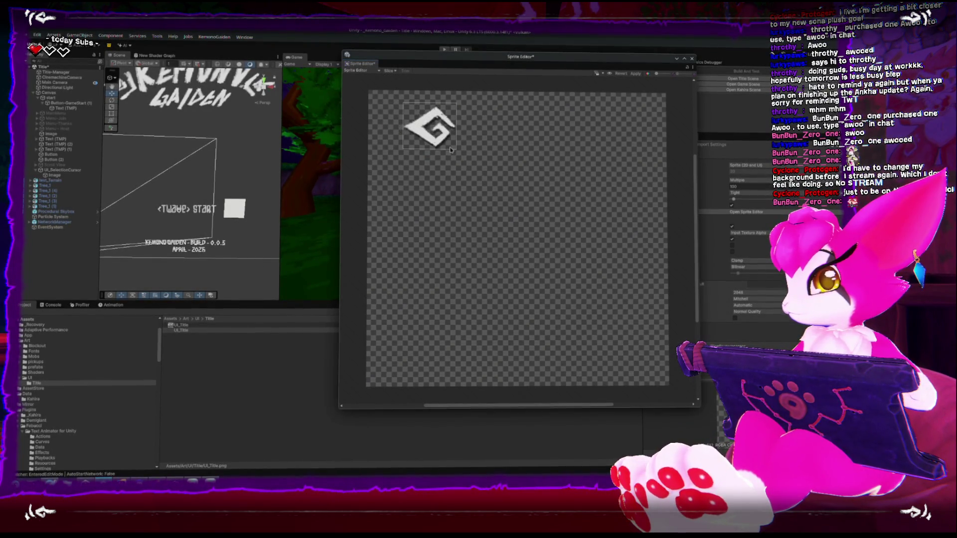
click(439, 132)
click(661, 349)
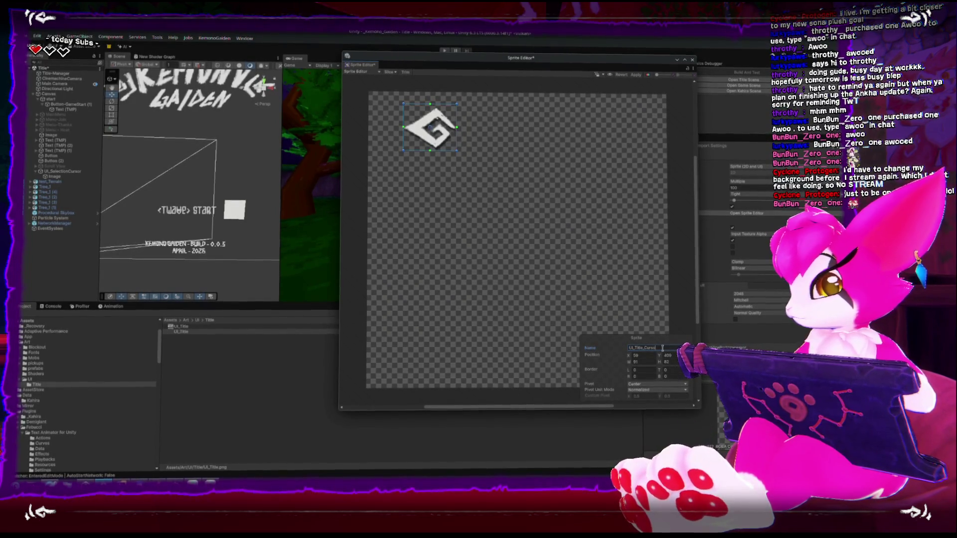
click(636, 73)
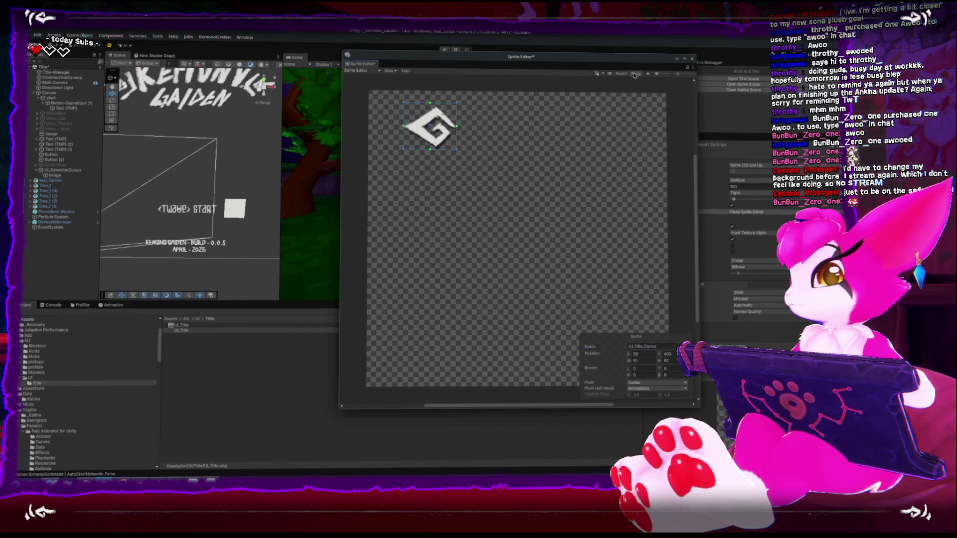
click(692, 59)
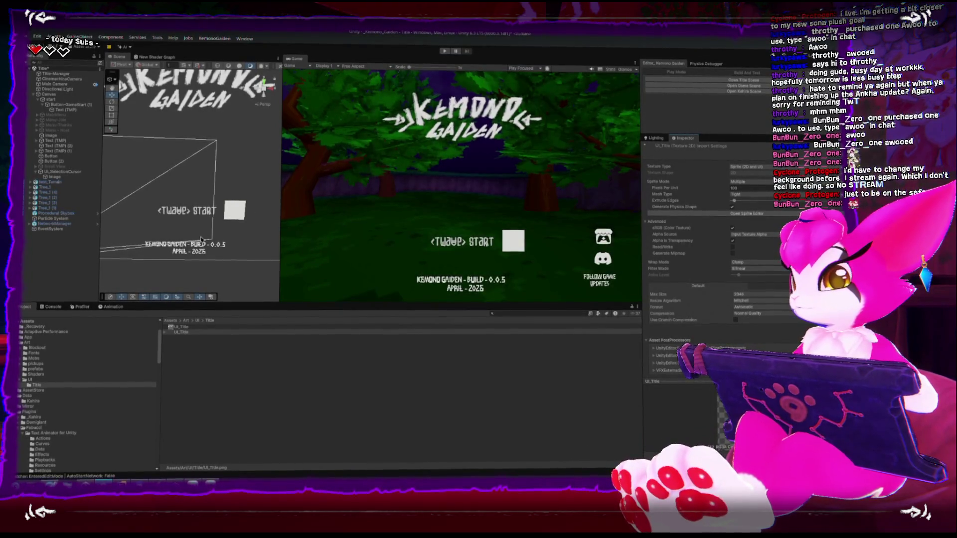
click(234, 210)
- Assign the UI_Title_Cursor sprite as the cursor Image's Source Image
click(164, 332)
mouse_move(192, 336)
mouse_down()
mouse_move(432, 282)
mouse_move(738, 187)
mouse_up()
scroll(246, 243, up, 1)
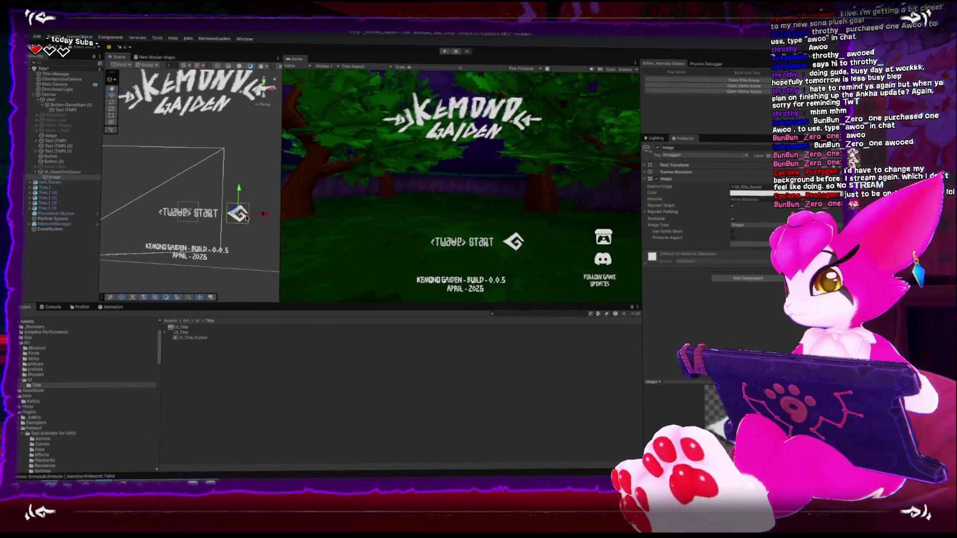
- Shrink the rune cursor to a small icon sitting just right of the START text
key(t)
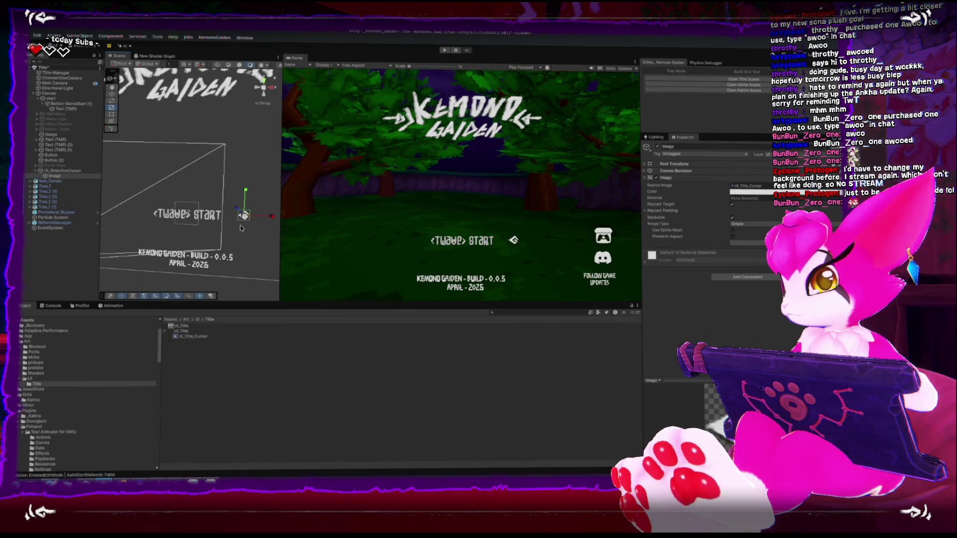
drag(269, 215, 256, 219)
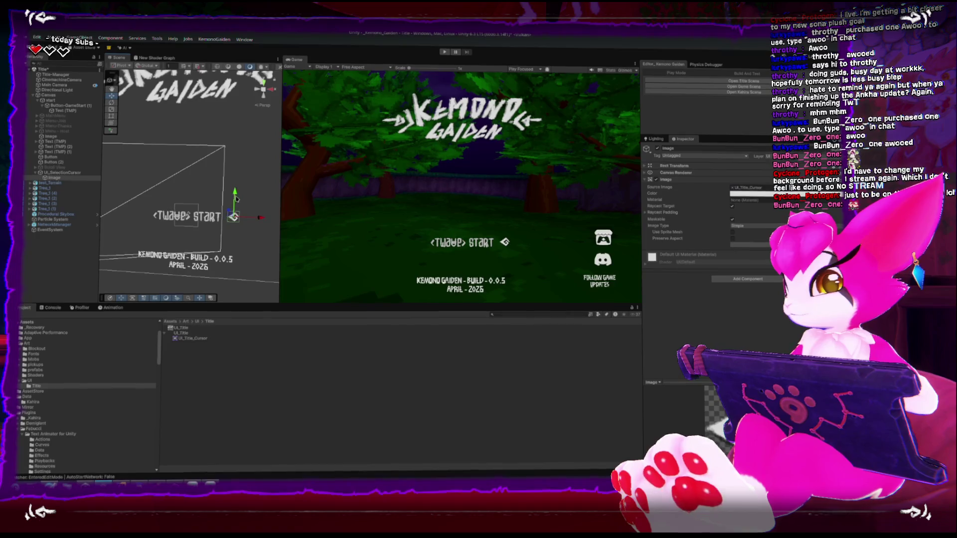
drag(235, 198, 190, 216)
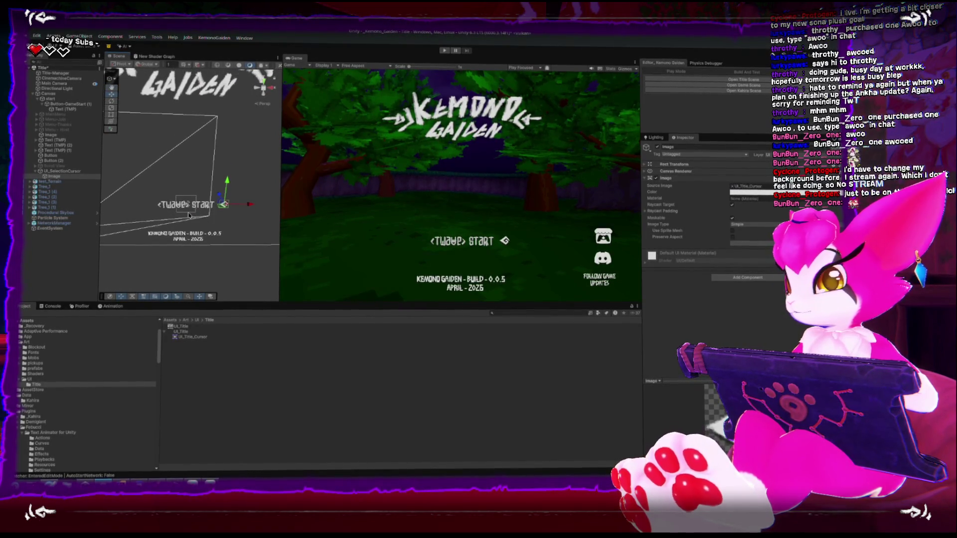
click(645, 181)
click(645, 181)
click(645, 166)
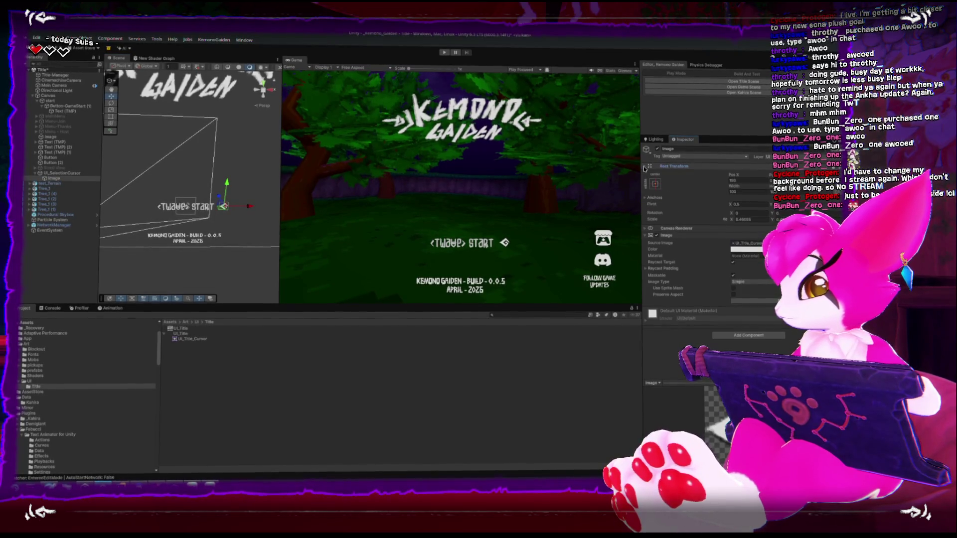
- Duplicate the cursor Image and set the copy to Pos X -193 with a mirrored Scale X
key(ctrl+d)
click(63, 185)
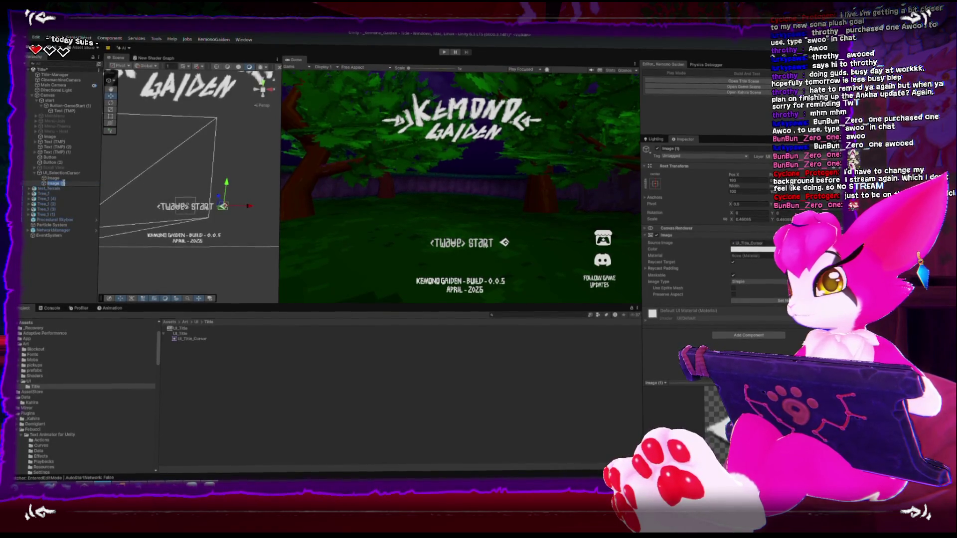
click(72, 174)
click(61, 184)
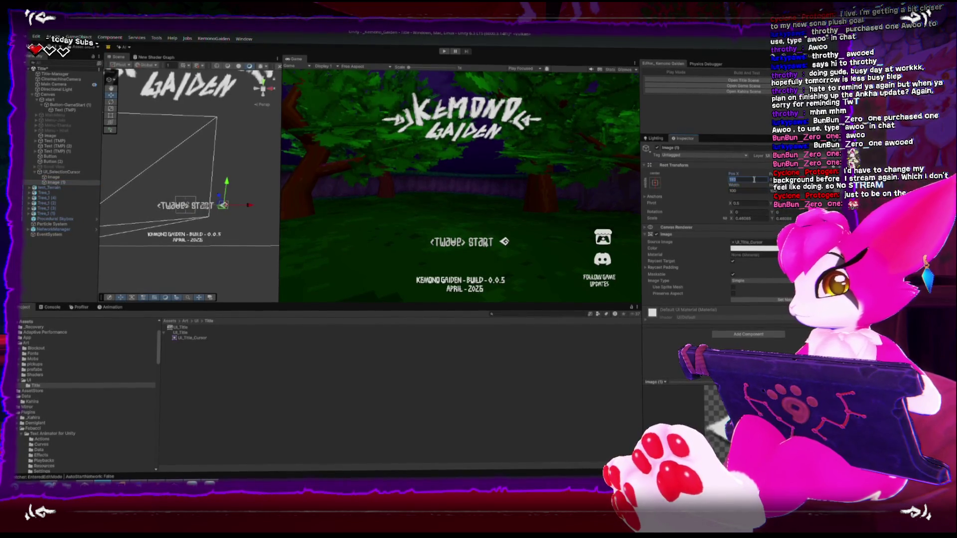
text(-193)
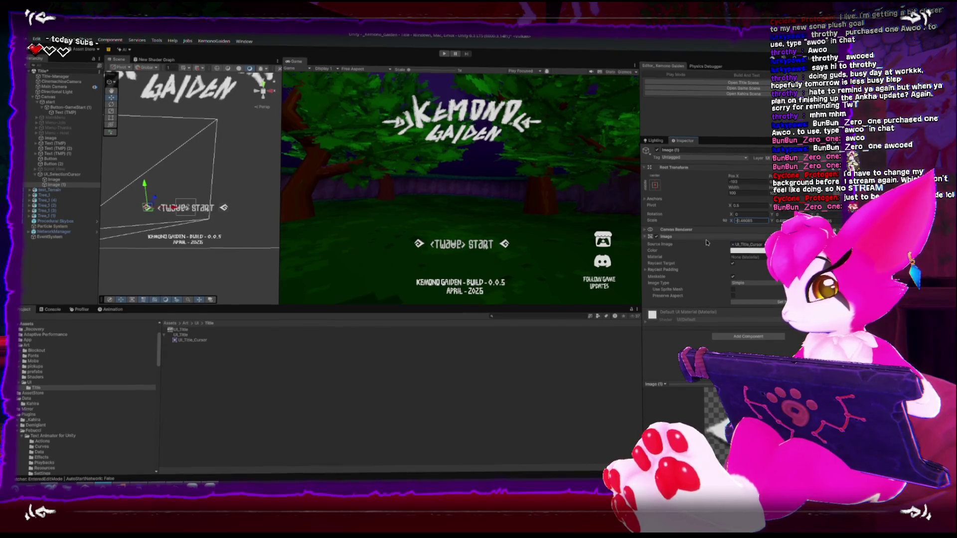
click(733, 263)
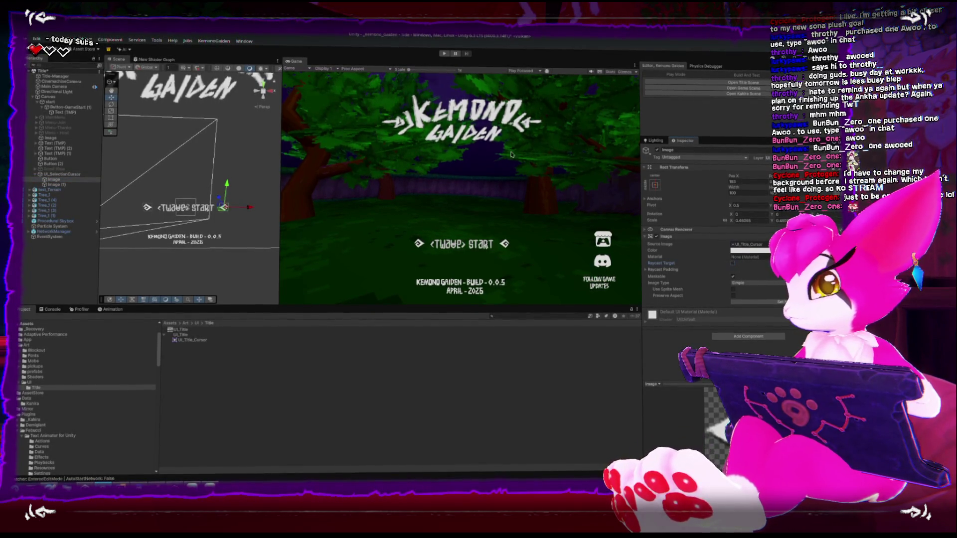
click(50, 174)
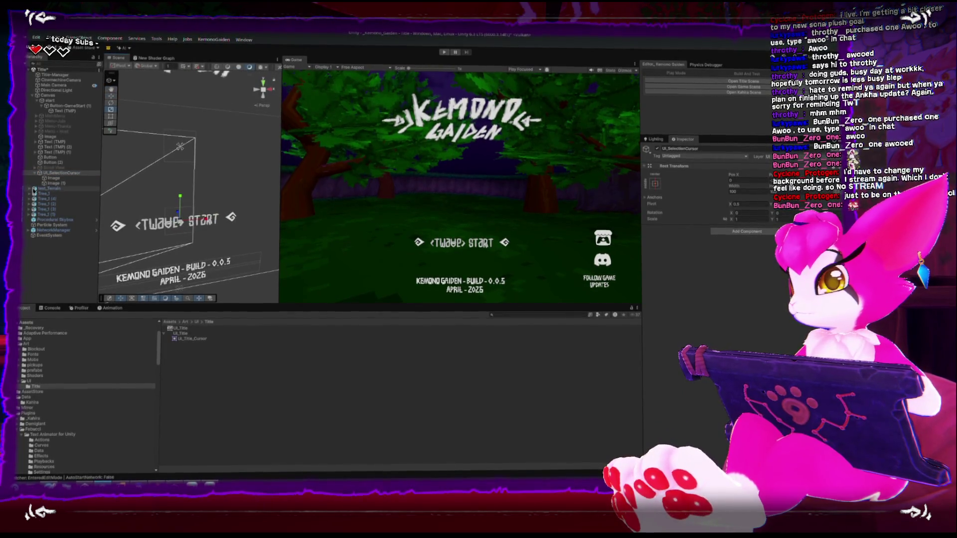
click(54, 180)
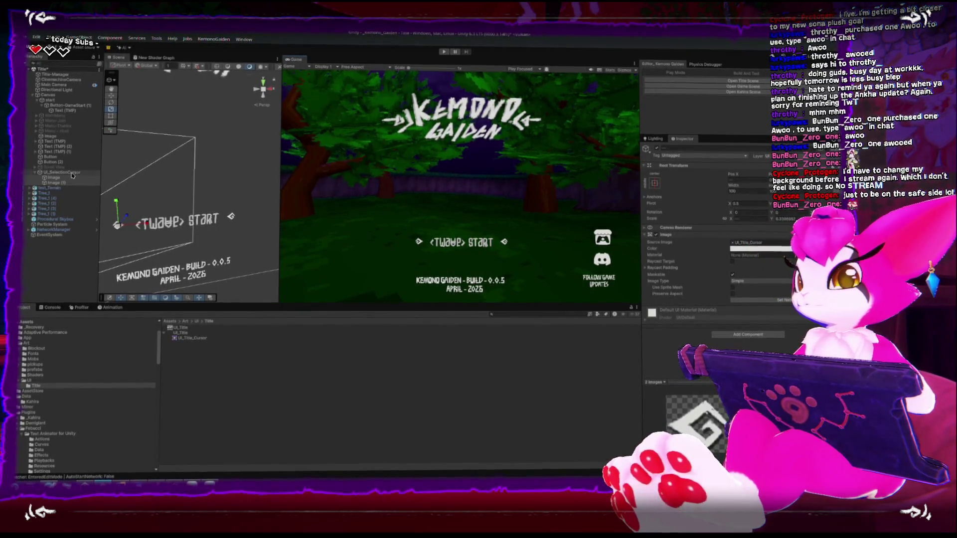
- Review the UI_SelectionCursor group and START text, checking the rune art in Clip Studio Paint
click(137, 205)
drag(191, 195, 218, 214)
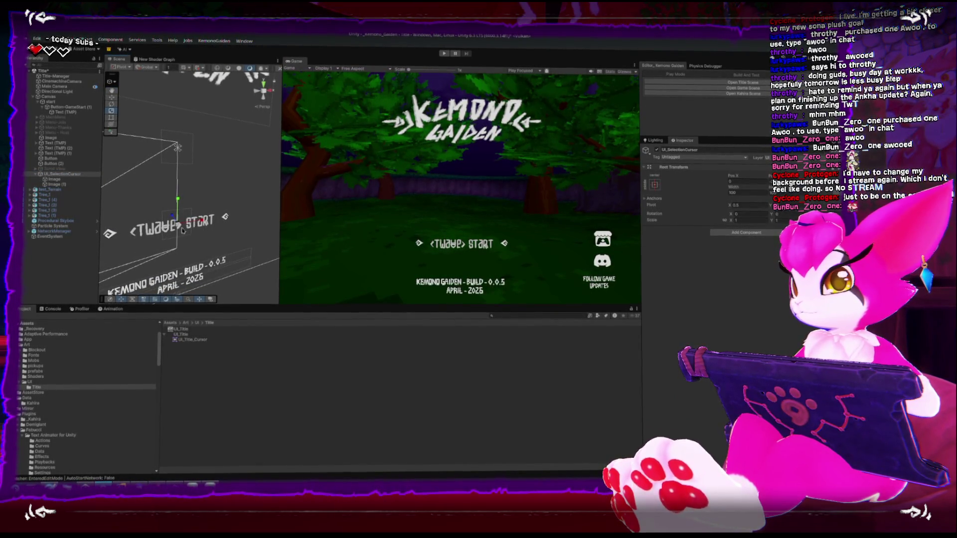
click(64, 111)
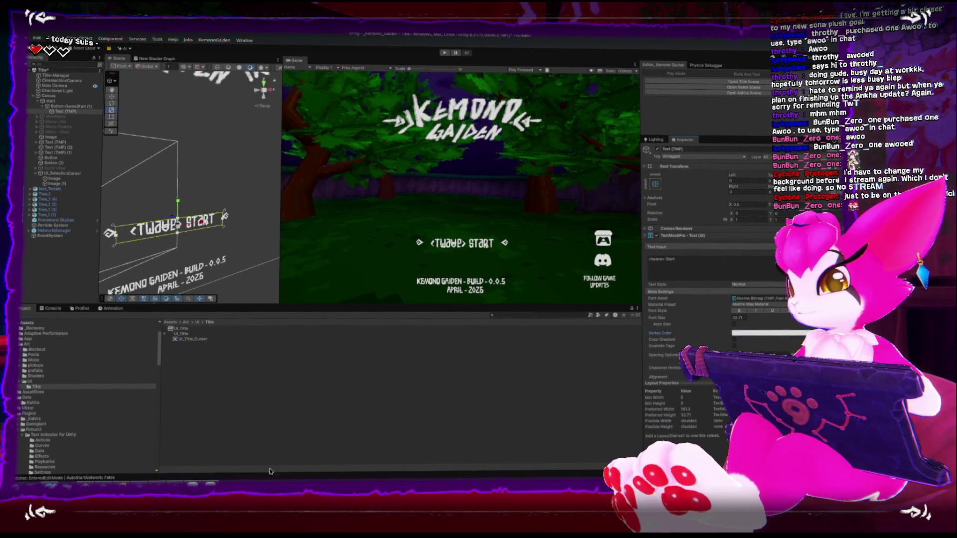
click(62, 173)
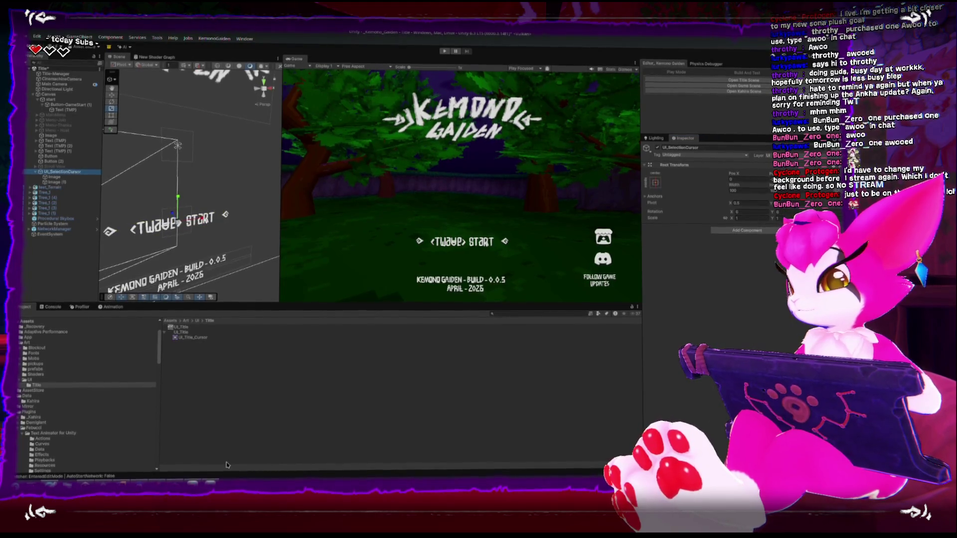
key(alt+Tab)
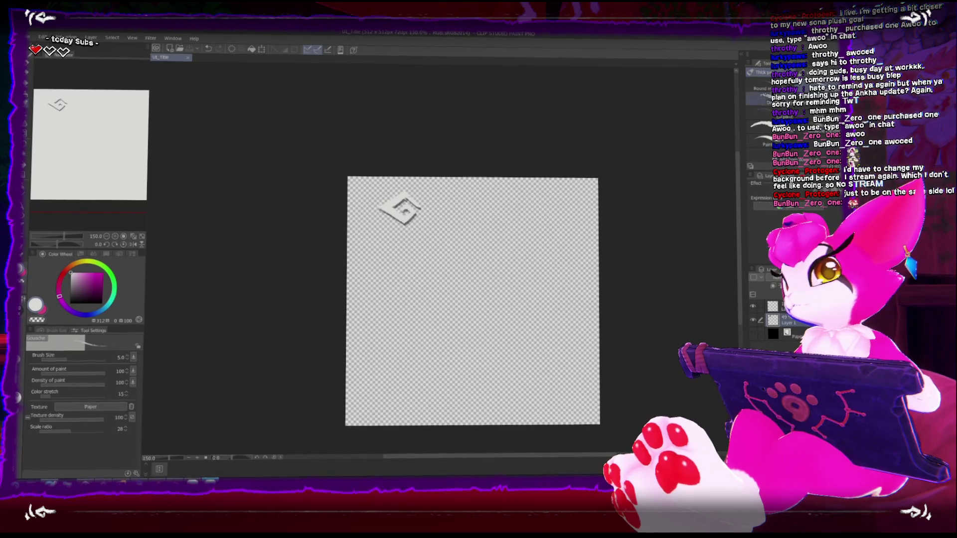
key(alt+Tab)
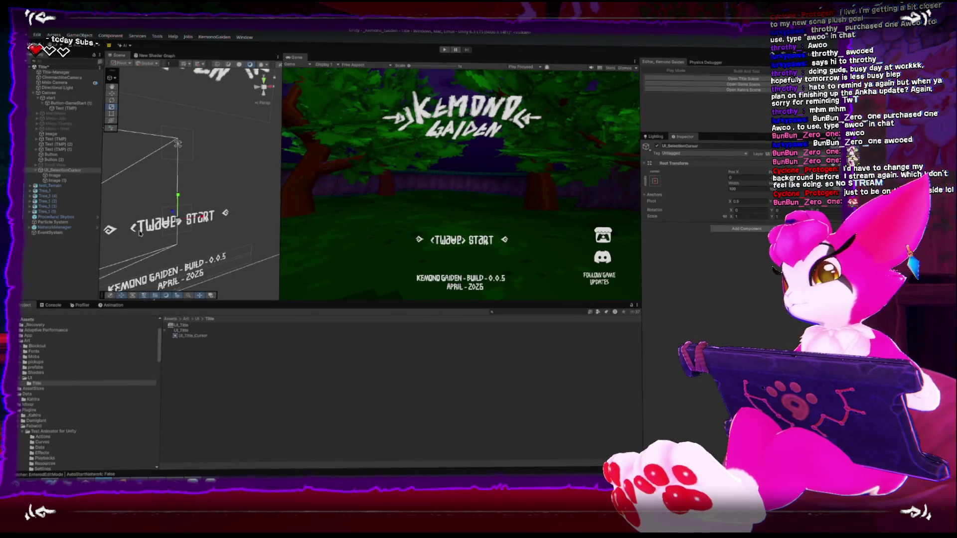
click(92, 175)
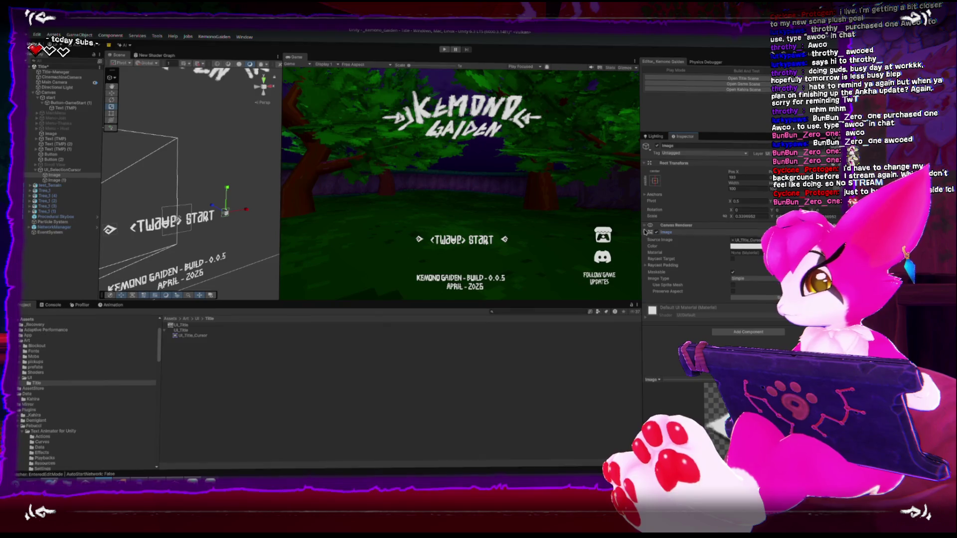
key(Left)
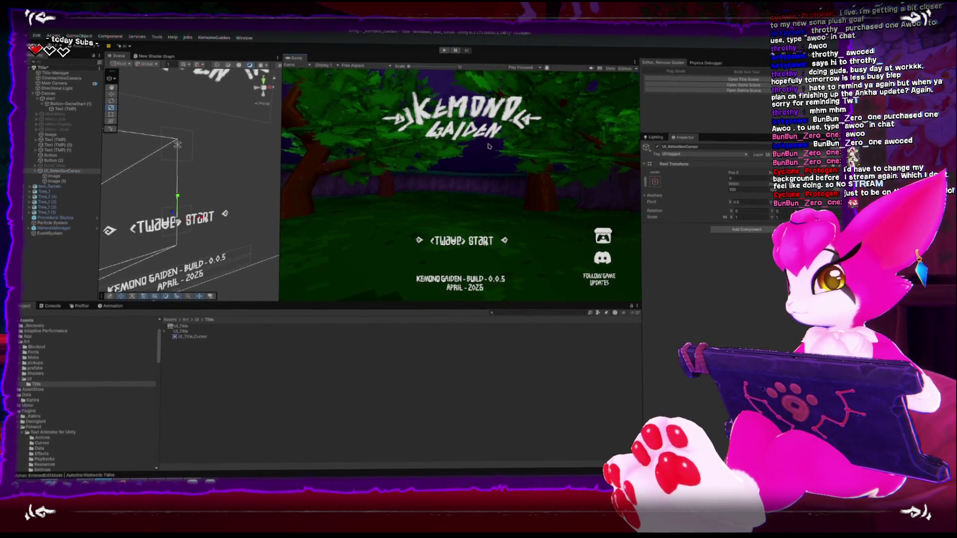
- In play mode, slide the right and left rune cursors closer to START, then stop playing
click(444, 51)
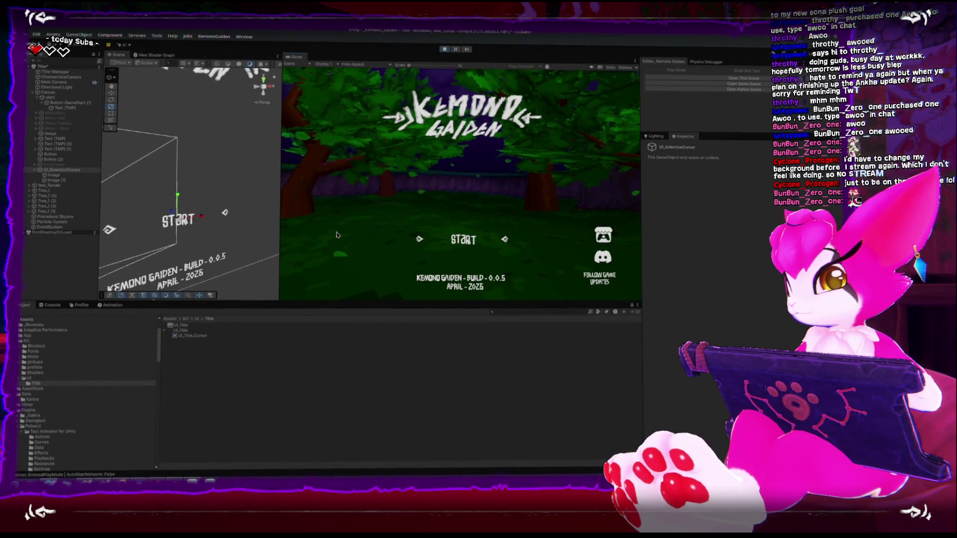
mouse_move(259, 209)
mouse_down()
mouse_move(165, 170)
mouse_move(239, 208)
mouse_move(224, 202)
mouse_up()
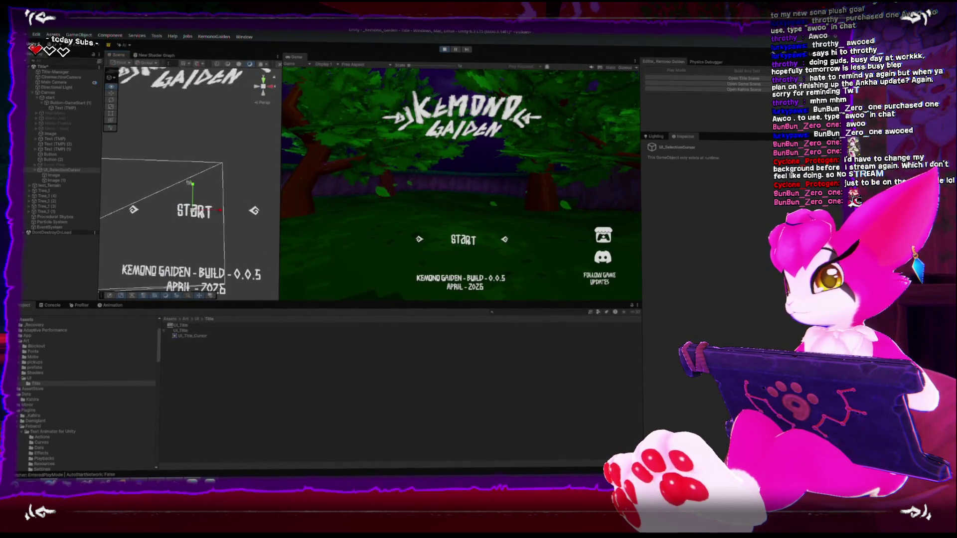
click(59, 177)
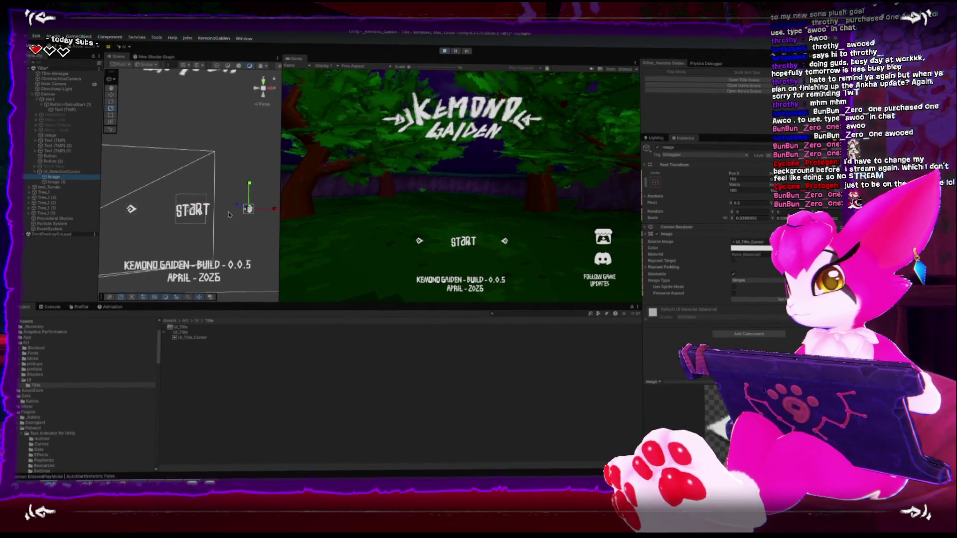
drag(271, 210, 253, 211)
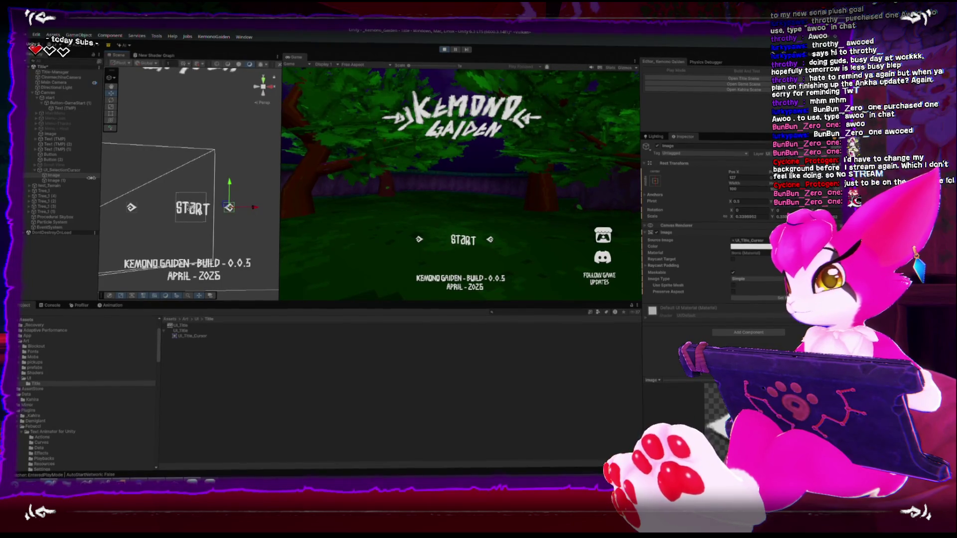
click(131, 207)
drag(156, 209, 174, 214)
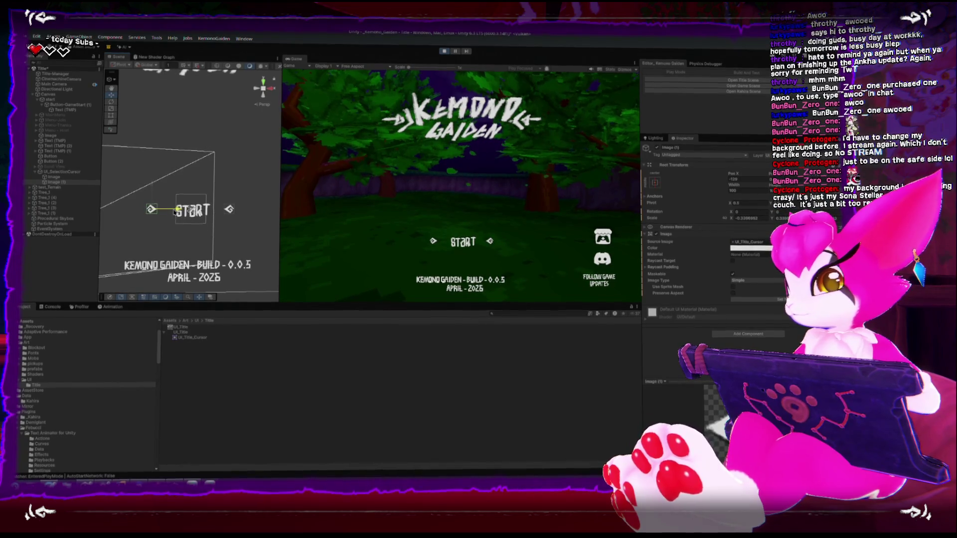
scroll(200, 200, down, 2)
drag(236, 193, 240, 216)
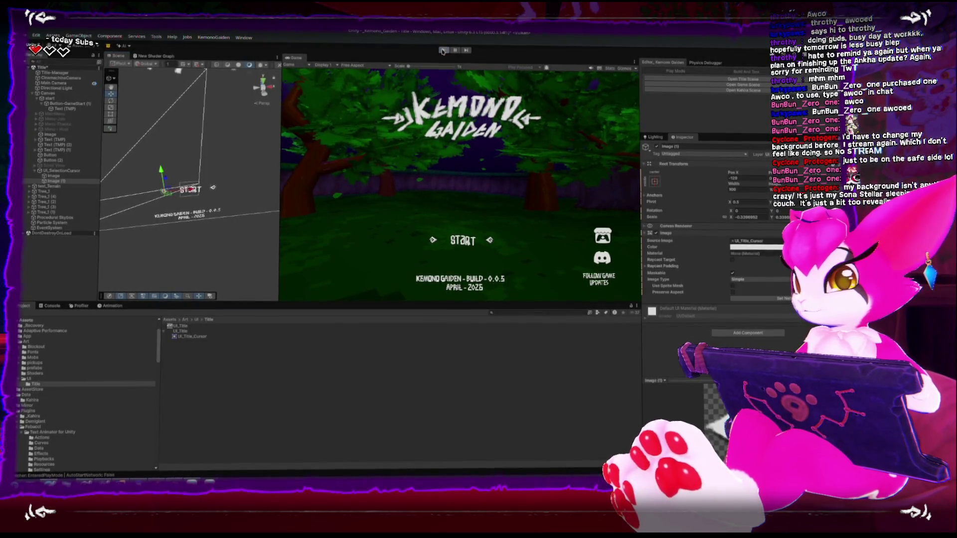
click(443, 51)
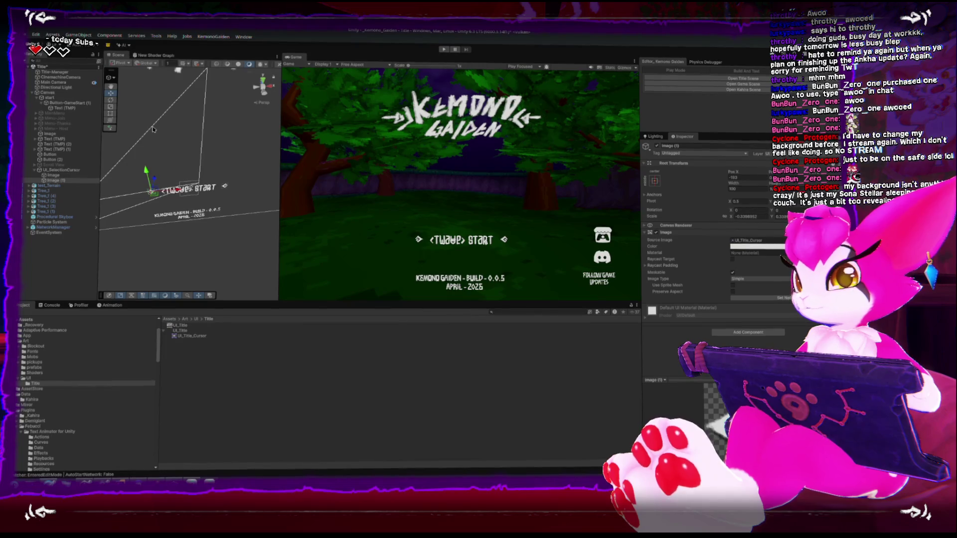
click(72, 120)
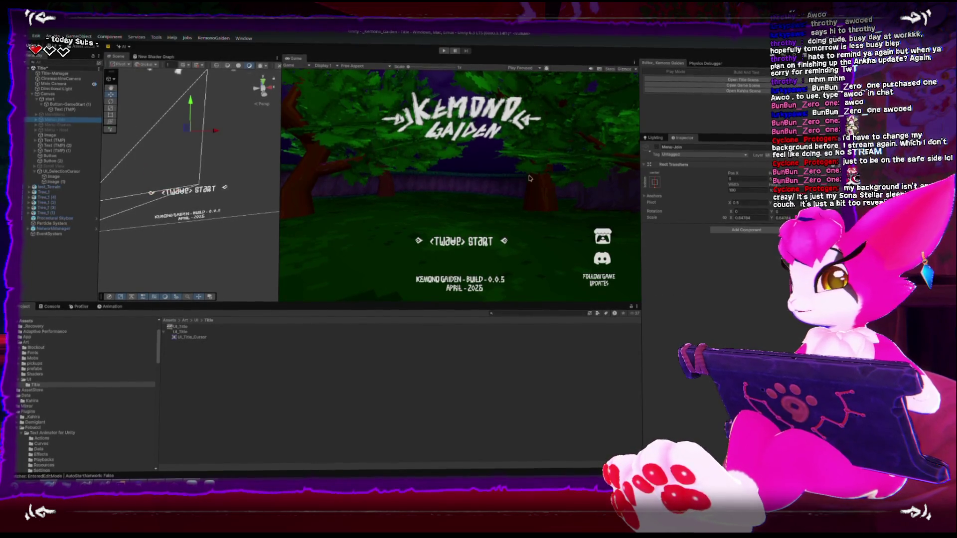
click(657, 147)
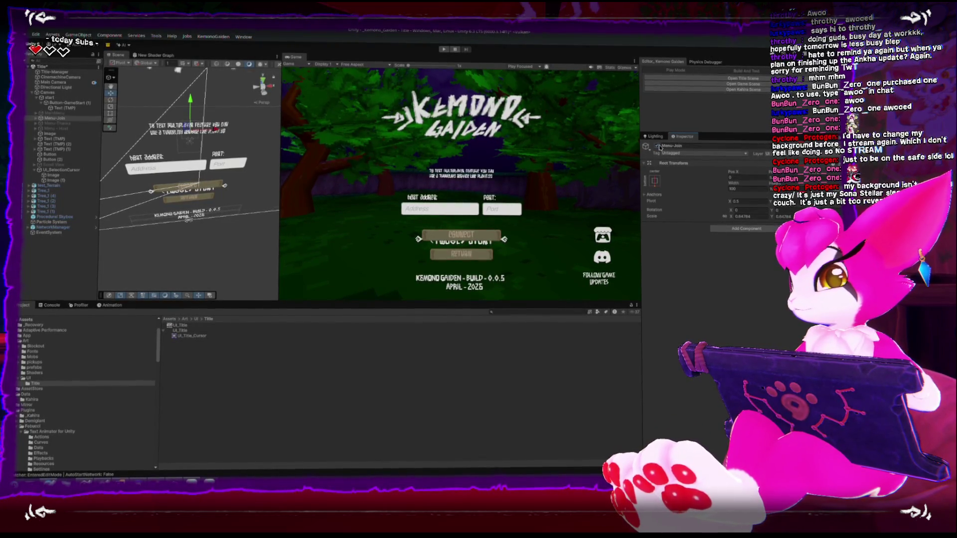
click(658, 147)
click(55, 123)
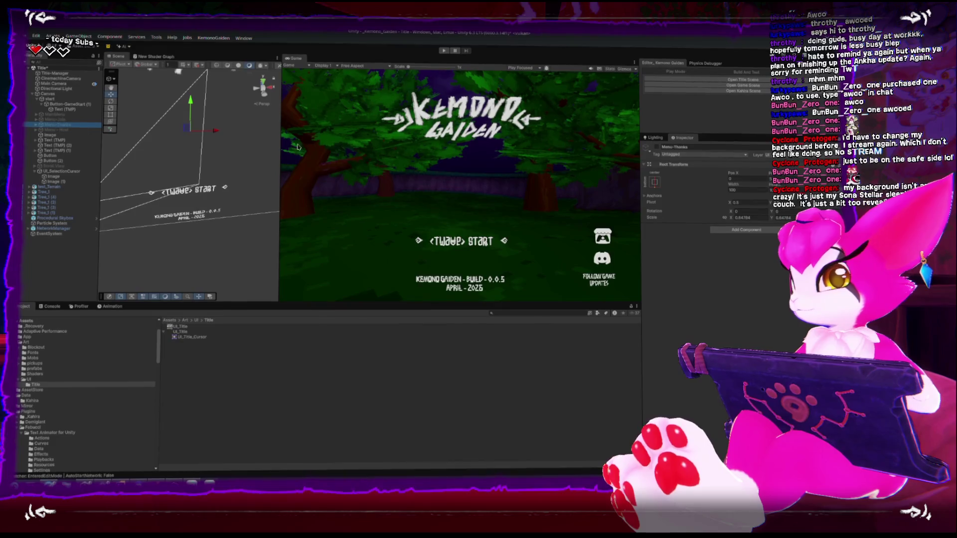
click(657, 148)
click(657, 148)
click(60, 131)
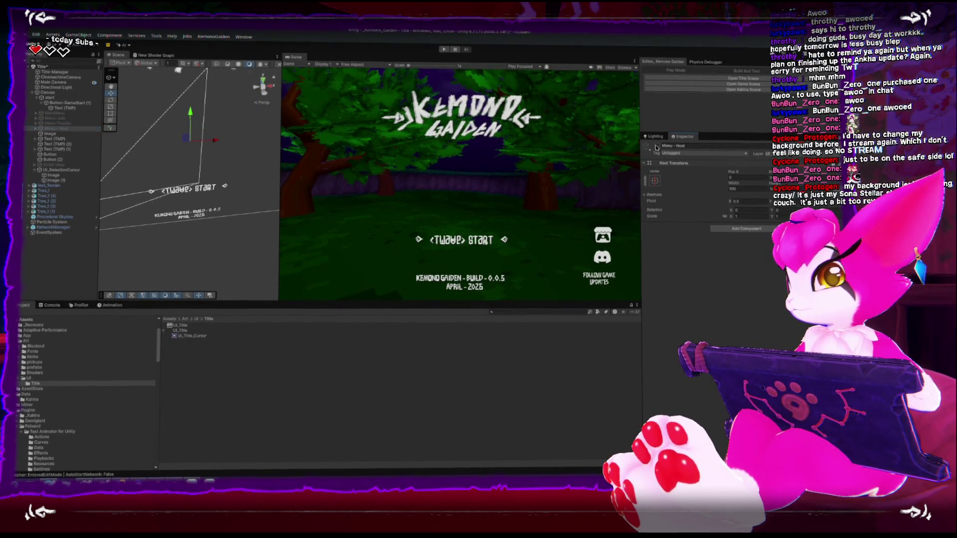
click(657, 146)
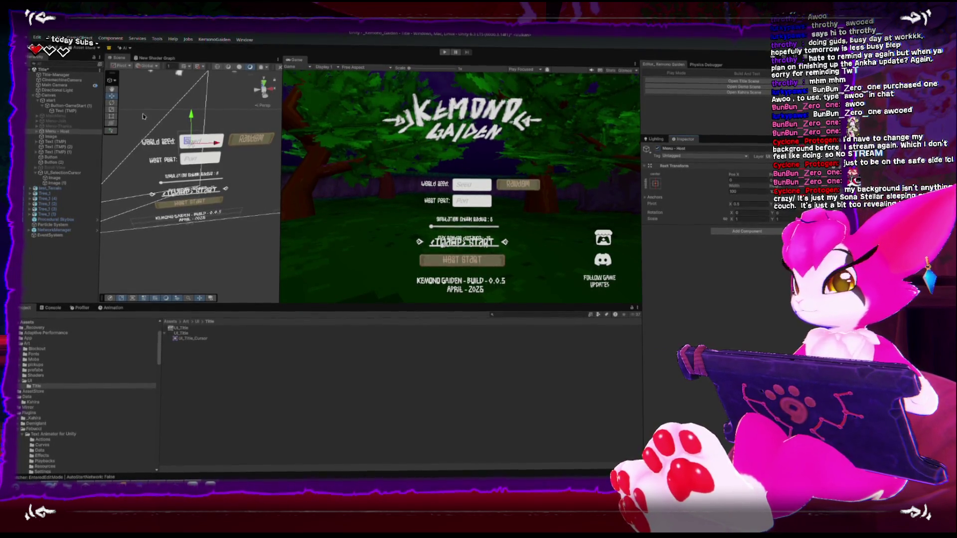
click(61, 172)
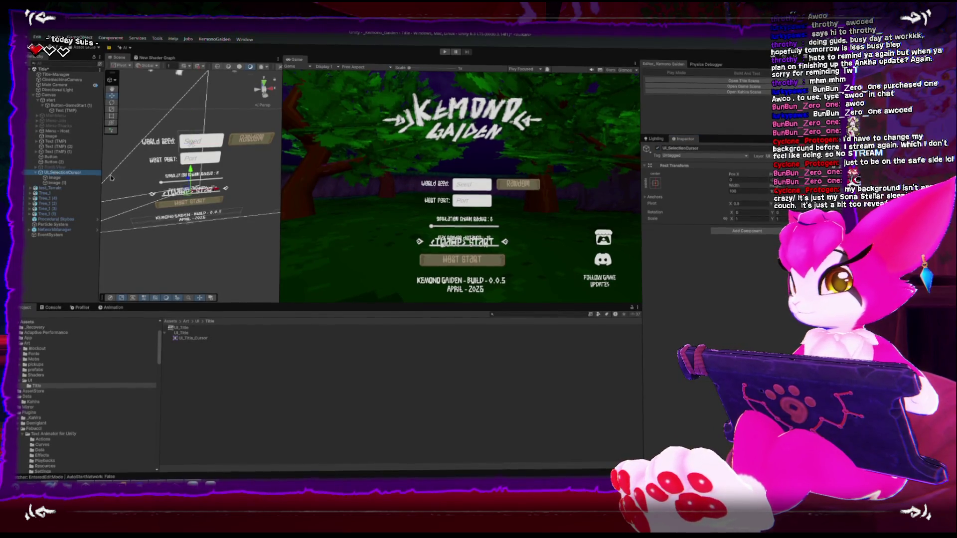
click(39, 101)
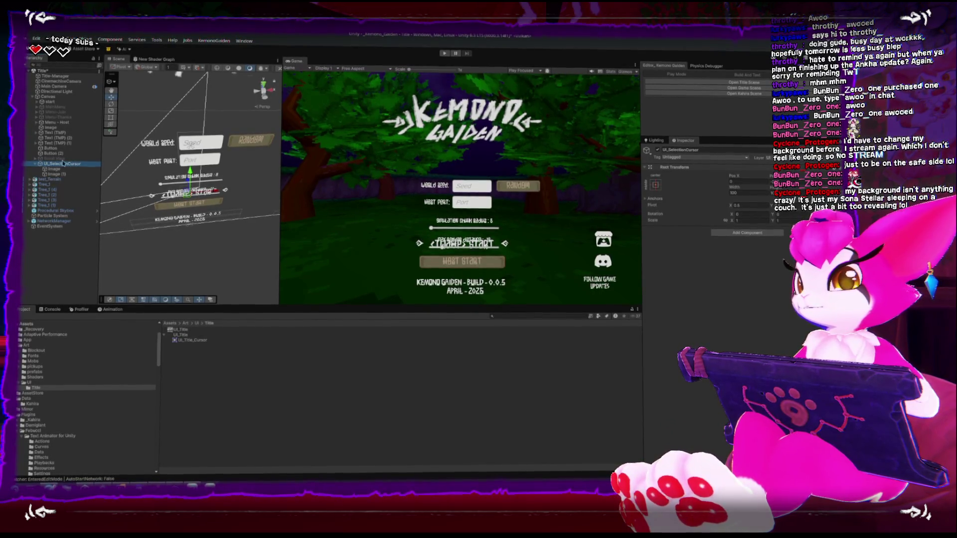
click(59, 121)
click(658, 149)
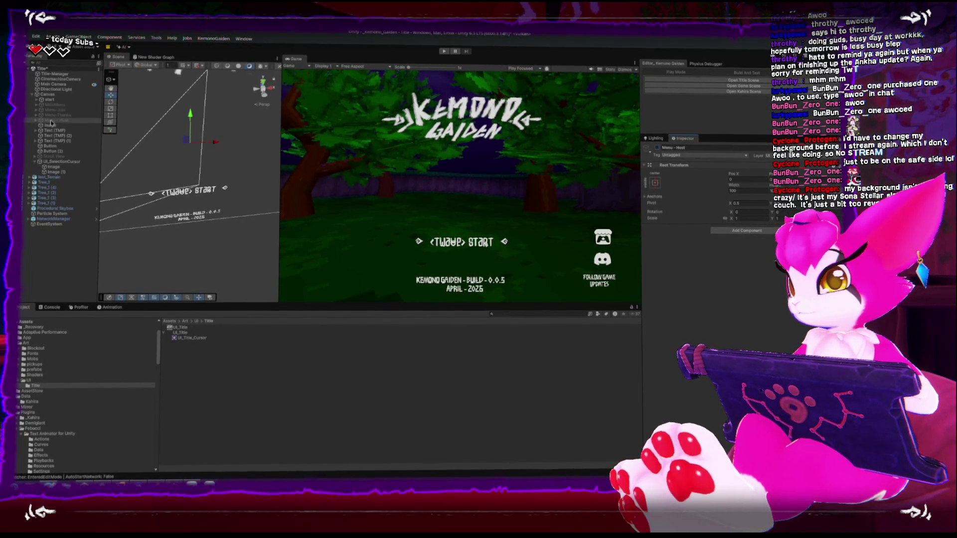
- Deactivate Button-GameStart (1) and activate the MainMenu object
click(49, 100)
click(37, 100)
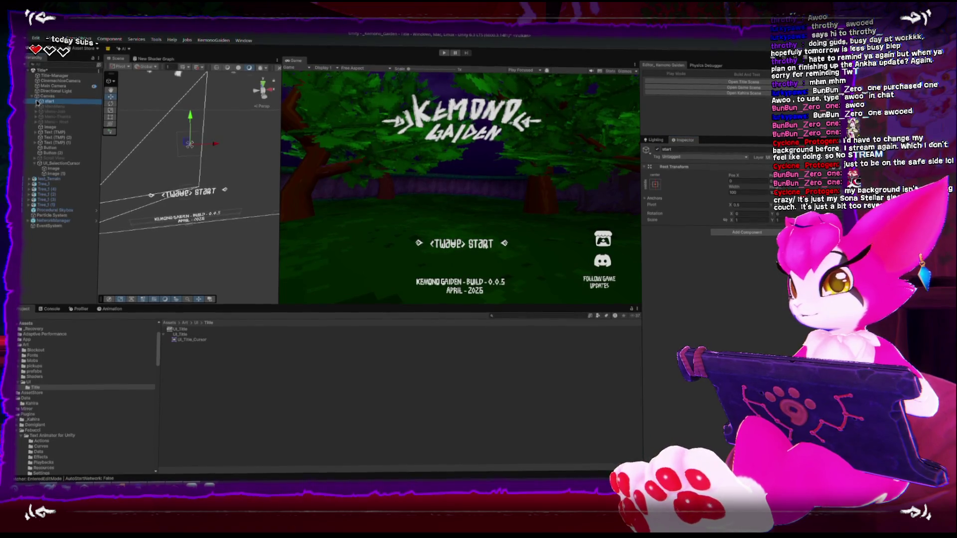
click(42, 107)
click(57, 107)
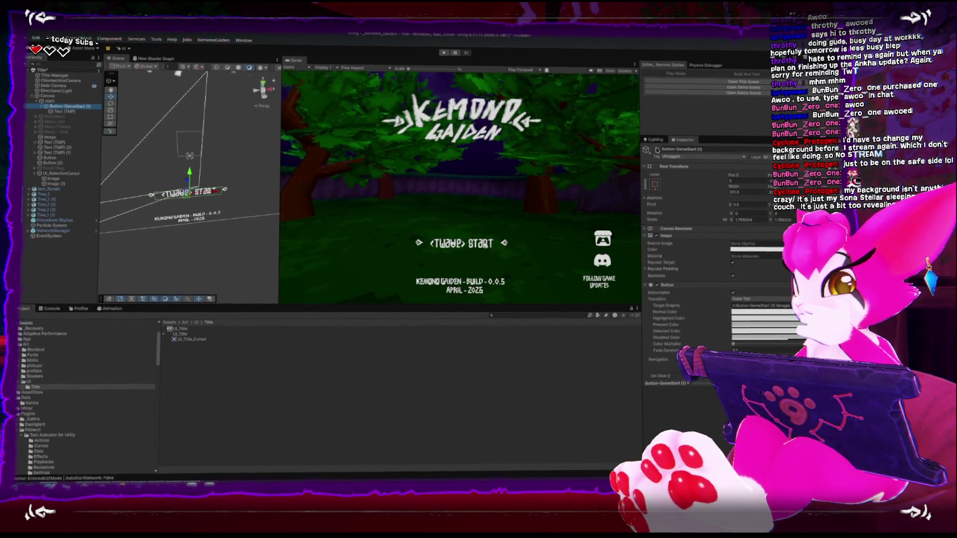
click(657, 149)
click(54, 116)
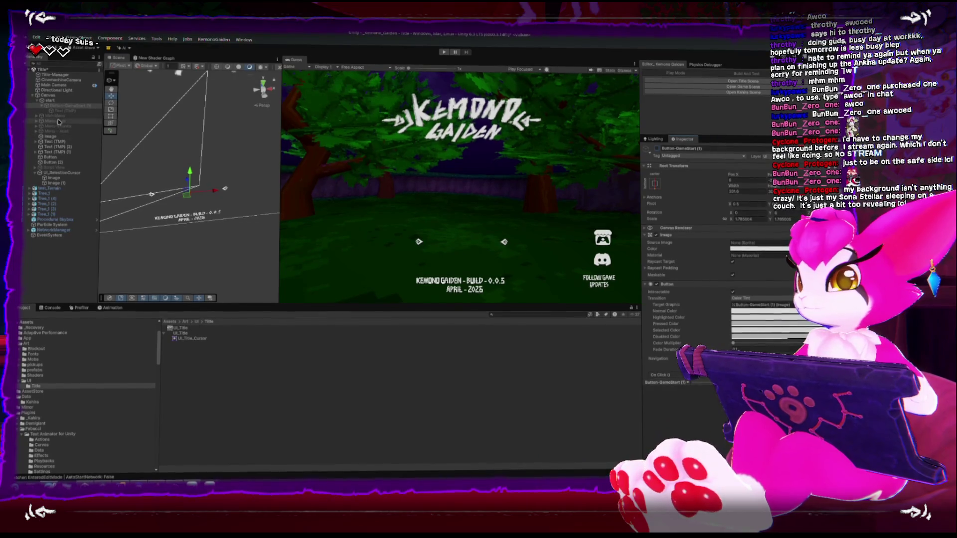
click(657, 148)
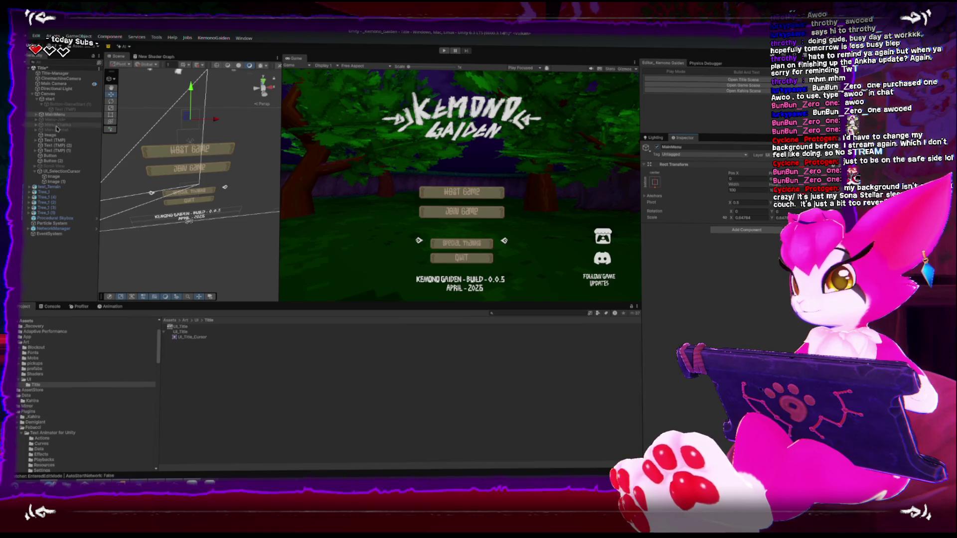
- Set the Host Game button's Source Image to None
click(37, 116)
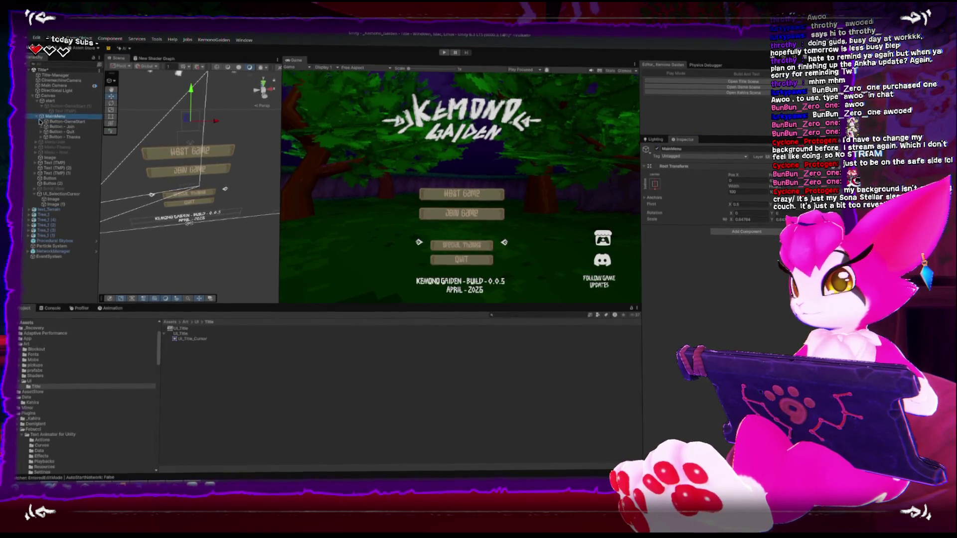
click(56, 122)
click(46, 122)
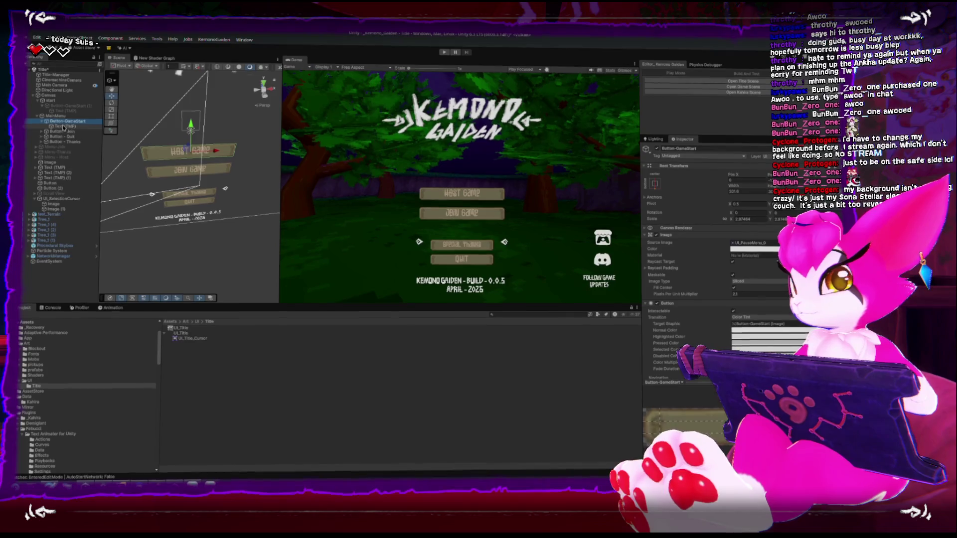
click(761, 243)
key(Delete)
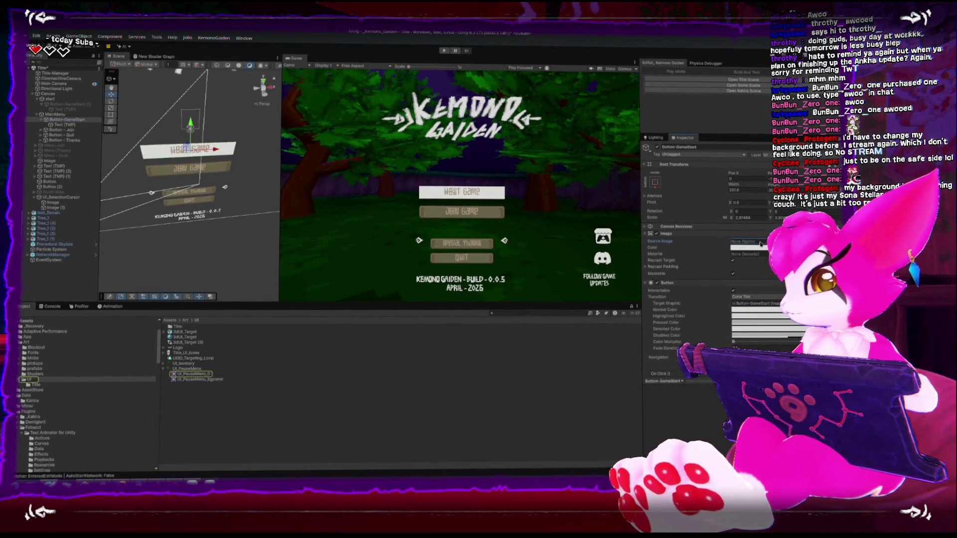
click(759, 248)
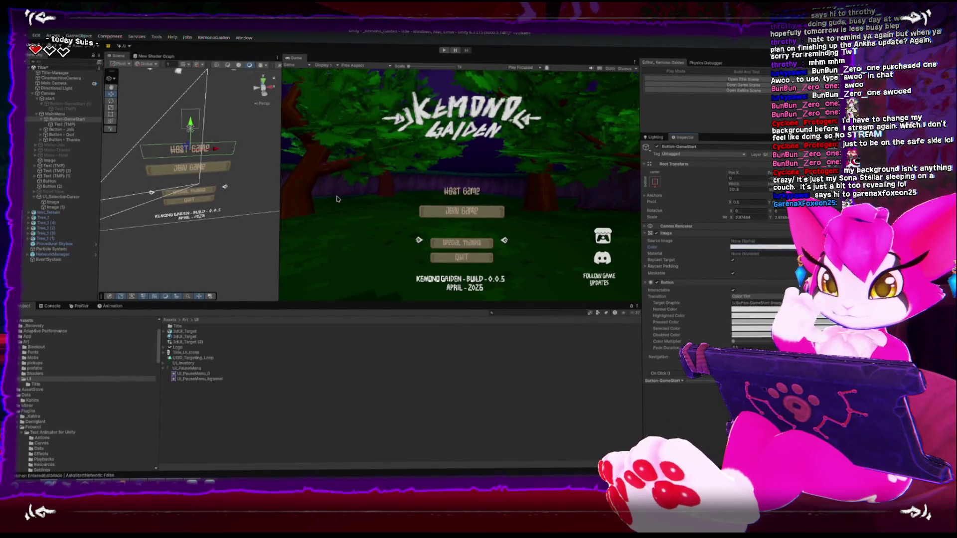
- Clear the Source Image on the Join Game, Quit and Special Thanks buttons
click(41, 132)
click(59, 131)
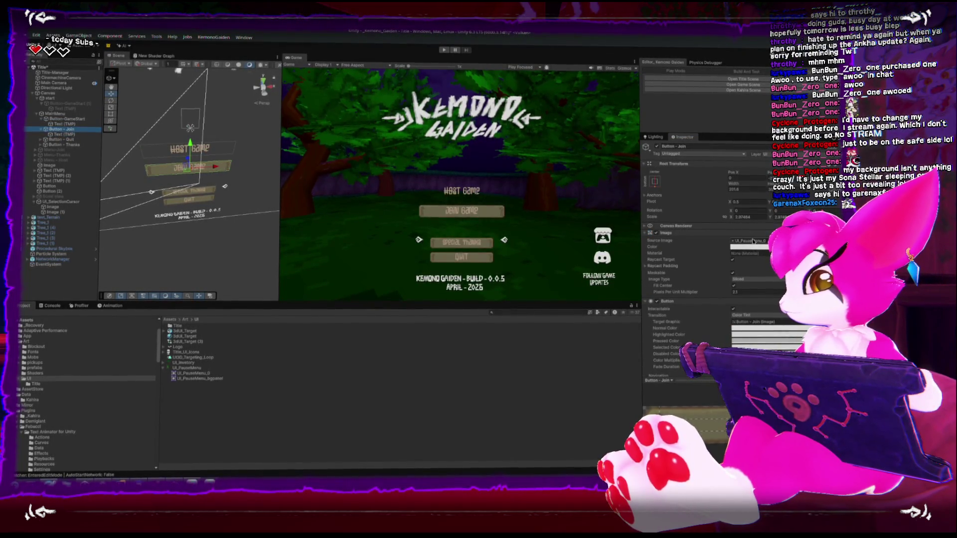
click(753, 241)
key(Delete)
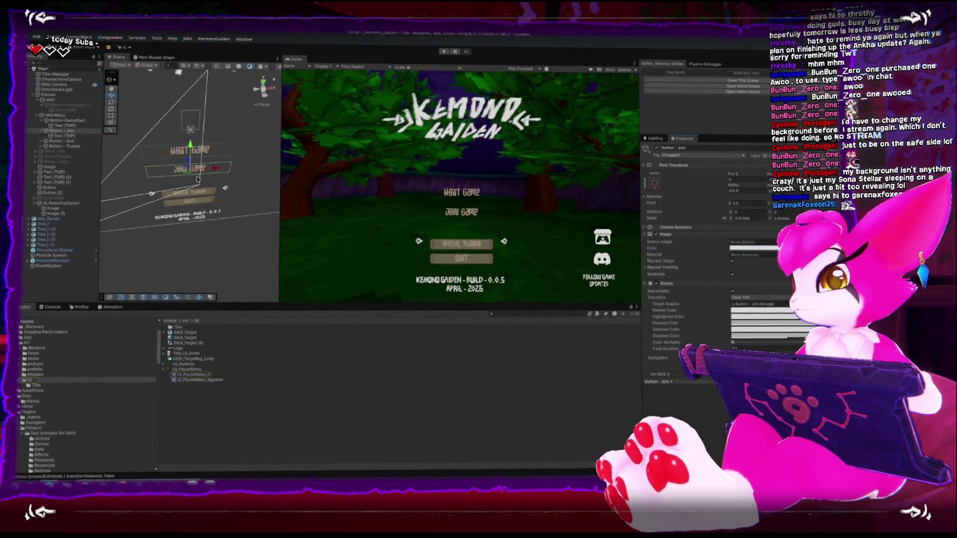
key(Escape)
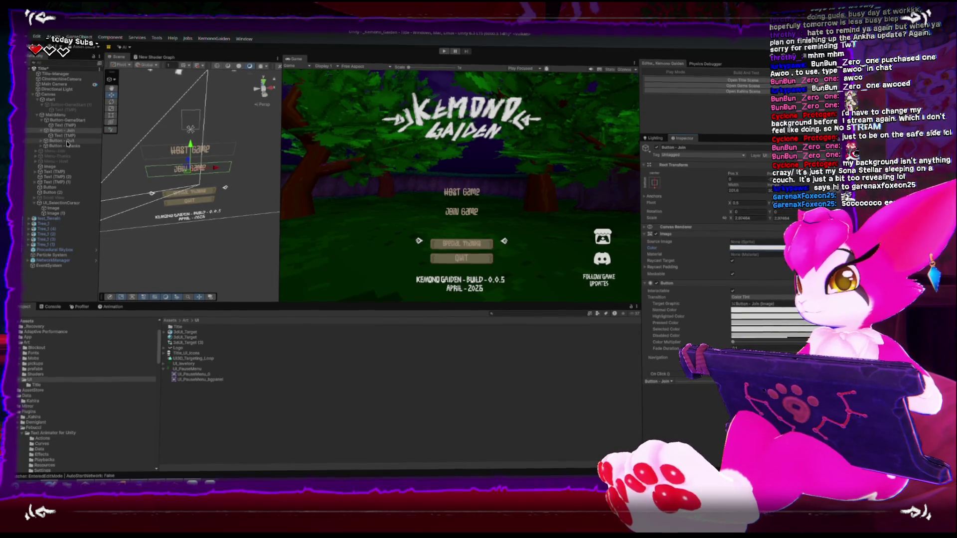
click(61, 142)
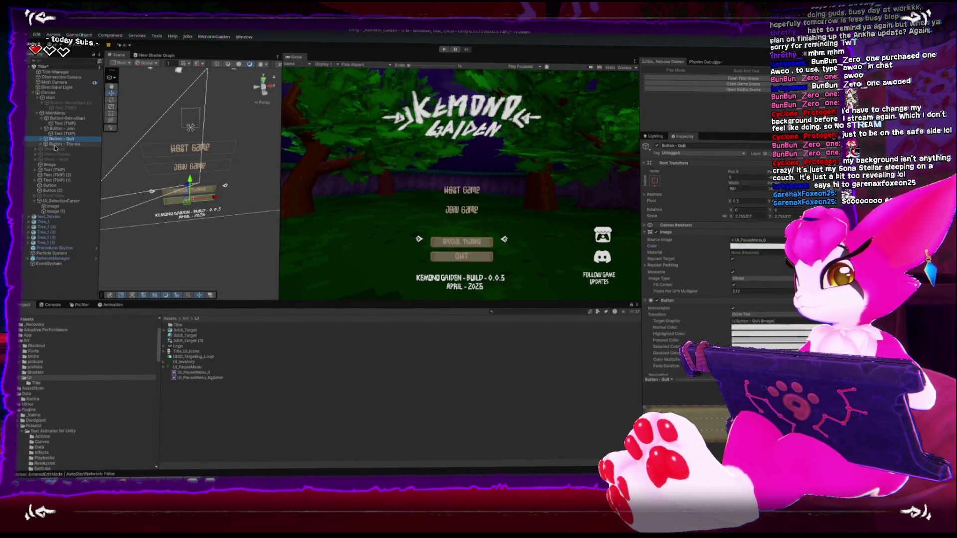
click(739, 243)
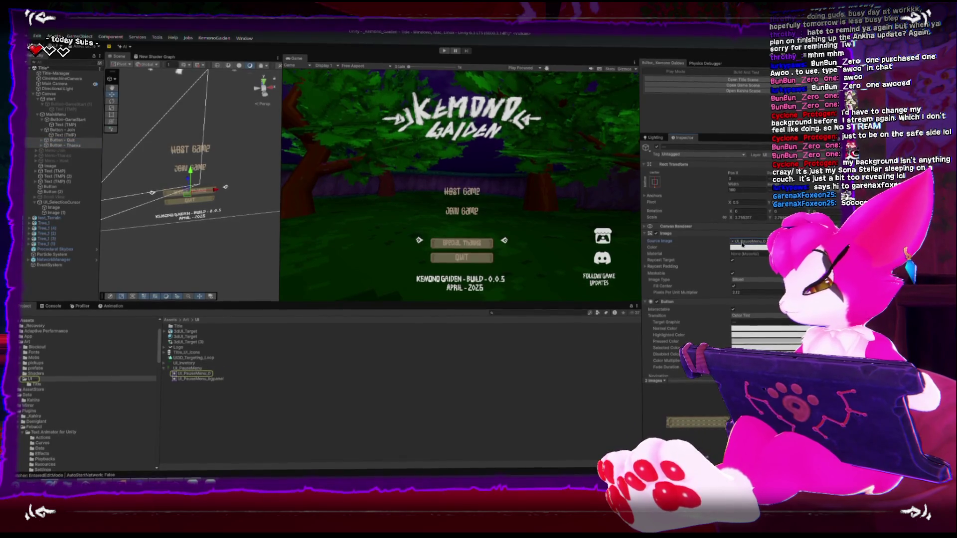
key(Delete)
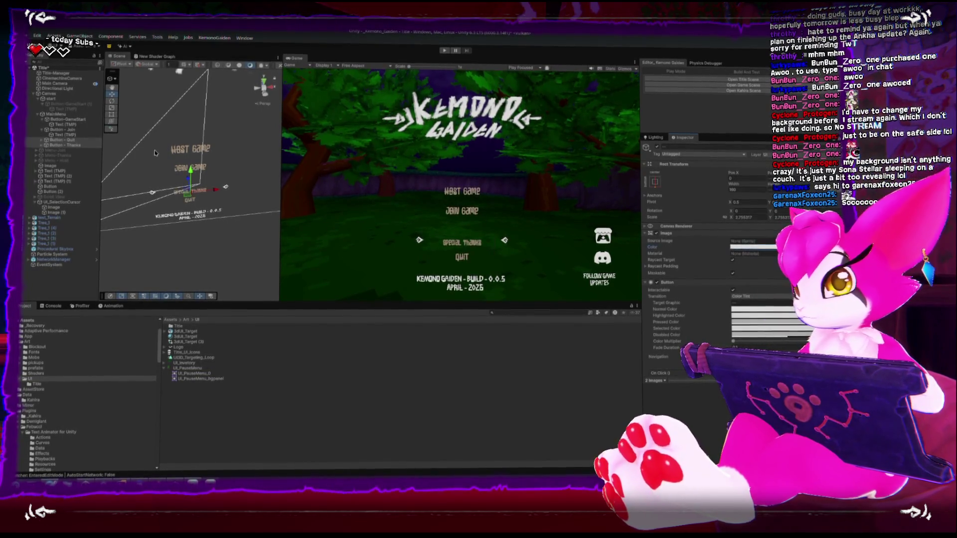
key(Escape)
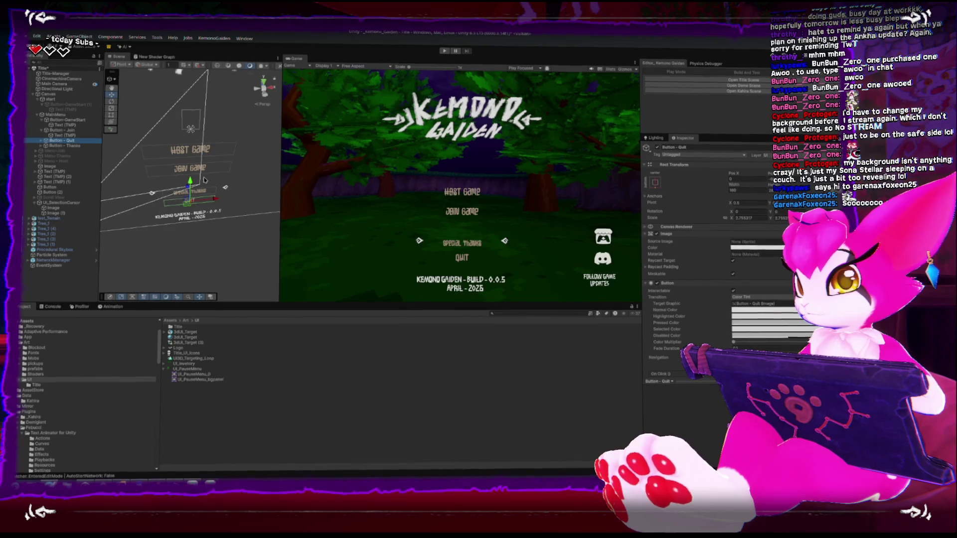
click(204, 180)
key(f)
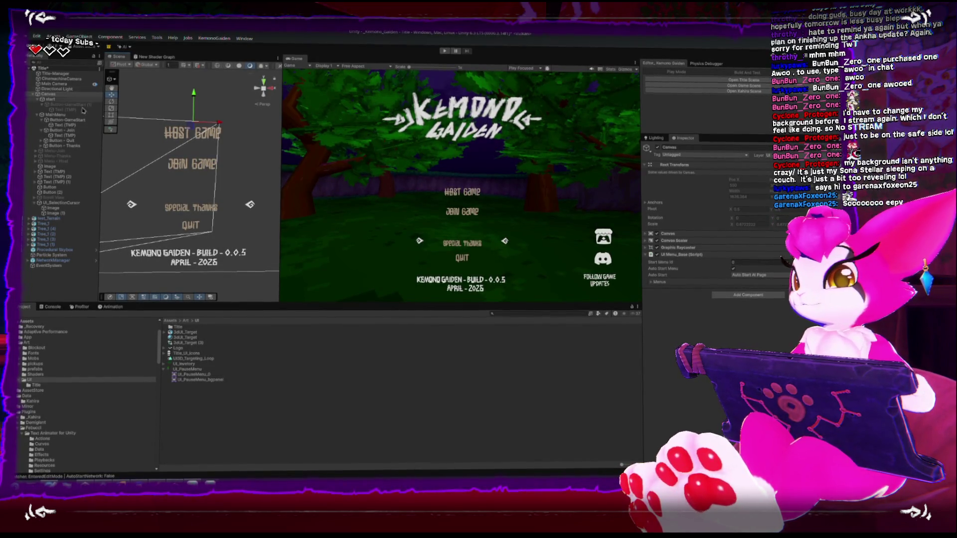
- Lower Host Game, raise Special Thanks toward Join Game, and nudge Quit up for even spacing
click(63, 140)
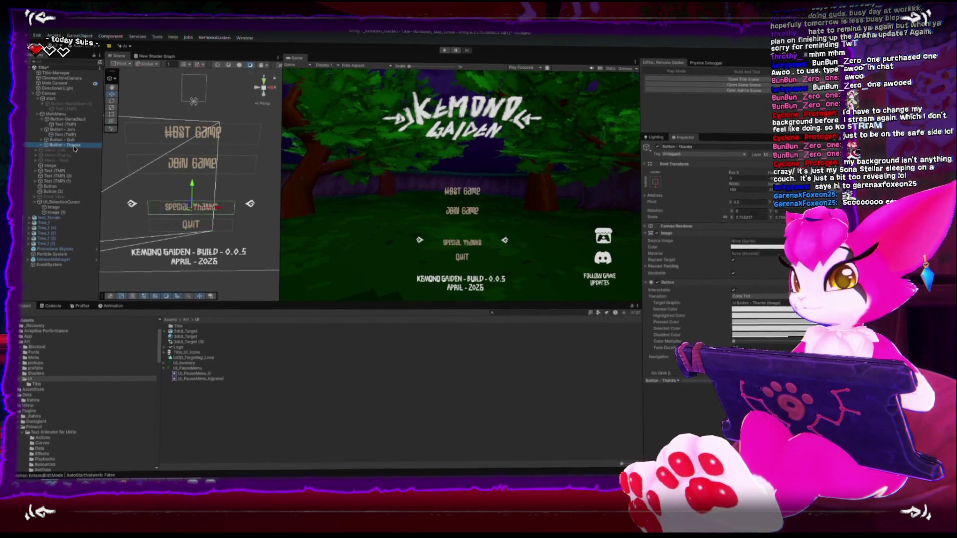
click(70, 145)
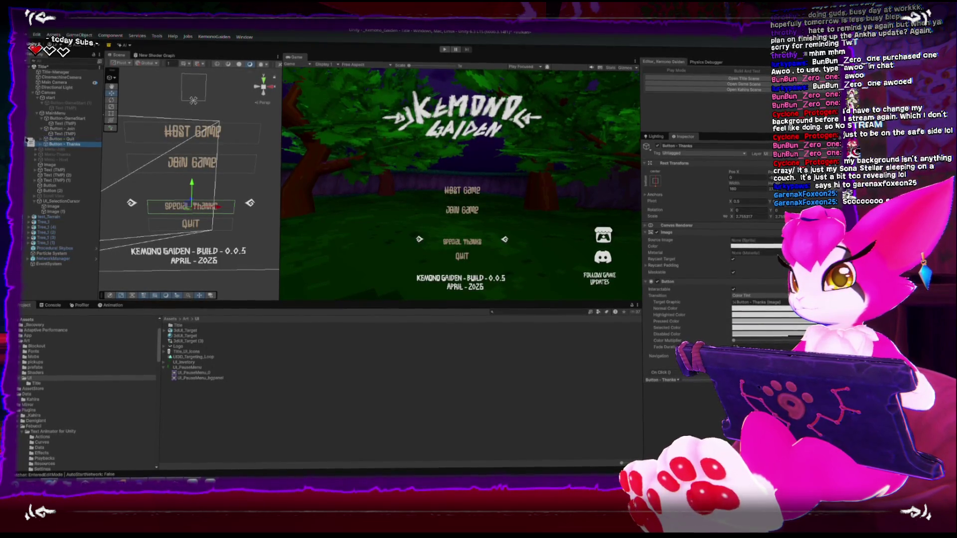
click(42, 129)
click(56, 128)
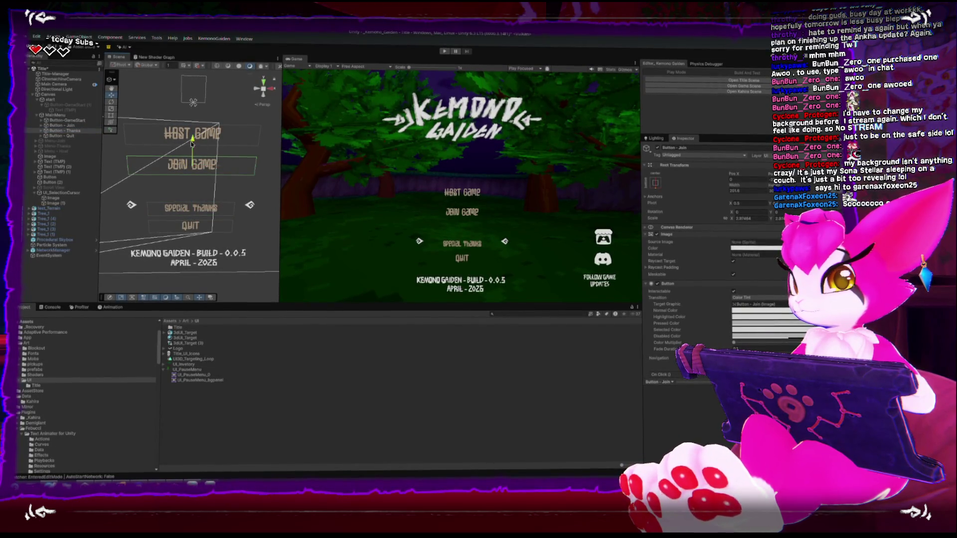
click(59, 120)
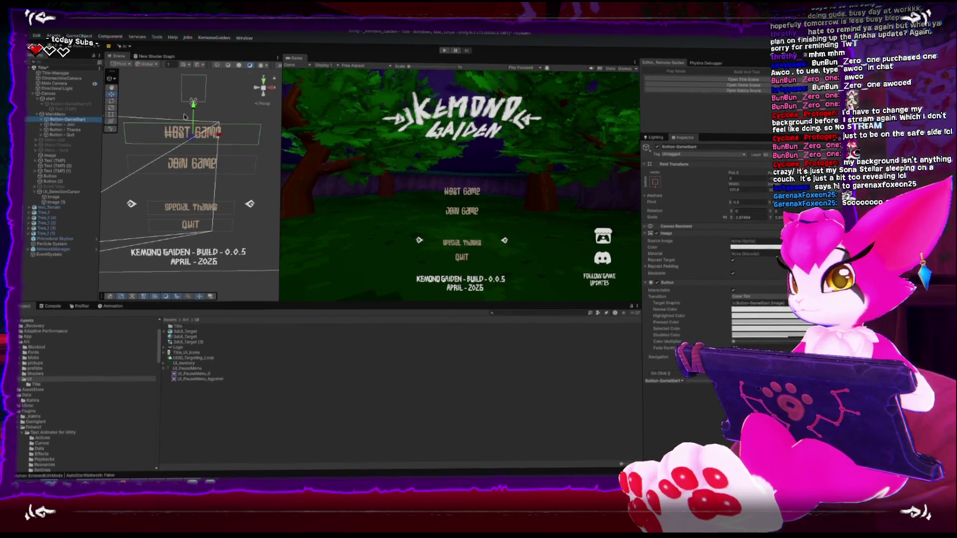
drag(195, 113, 193, 116)
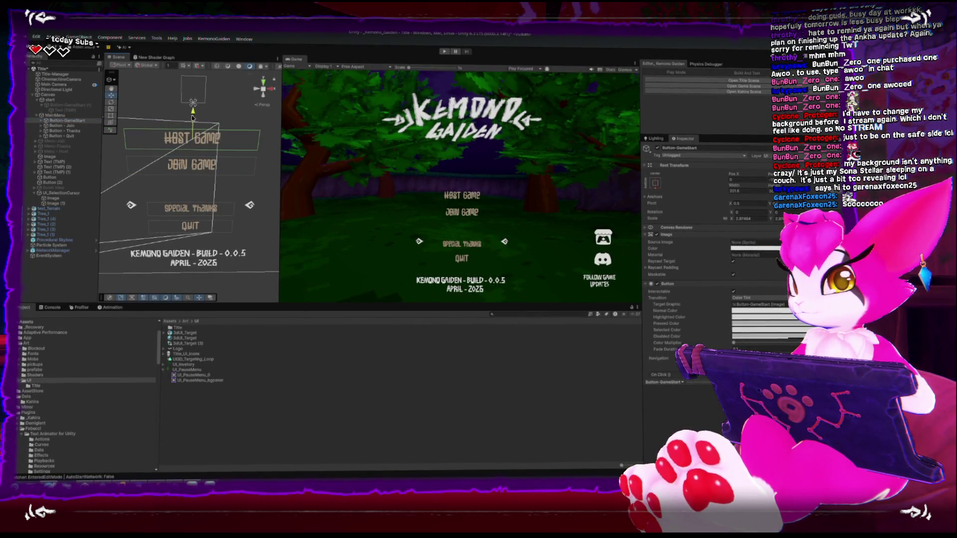
click(67, 129)
drag(193, 187, 191, 161)
click(168, 132)
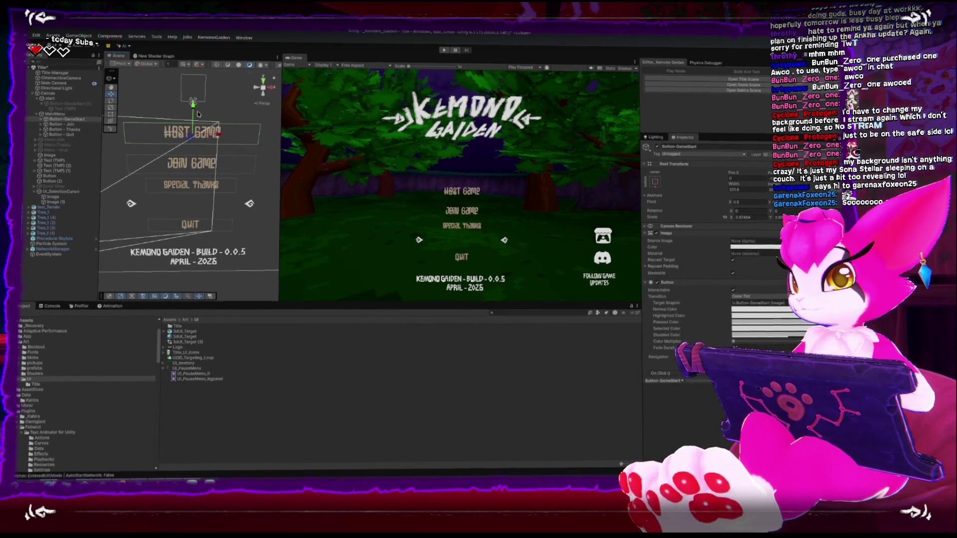
drag(193, 113, 192, 122)
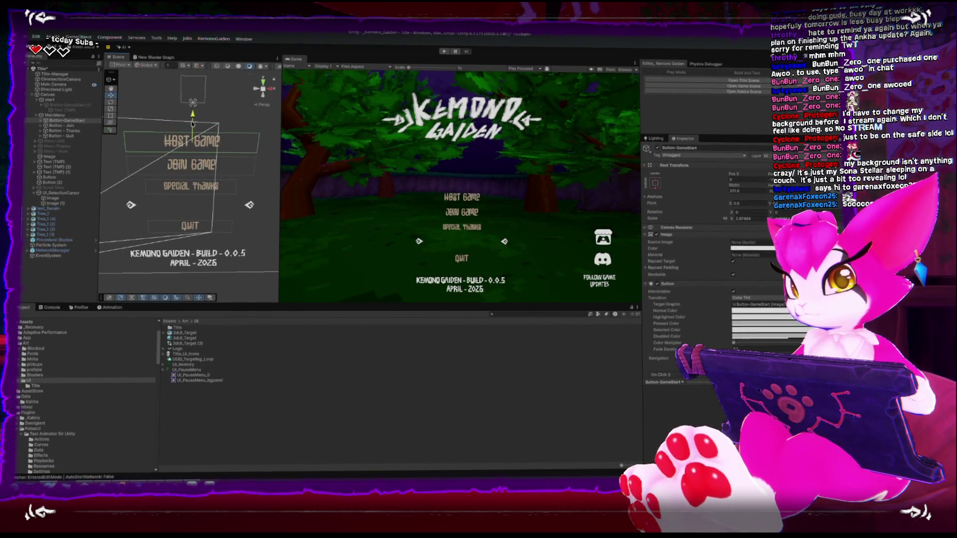
click(67, 136)
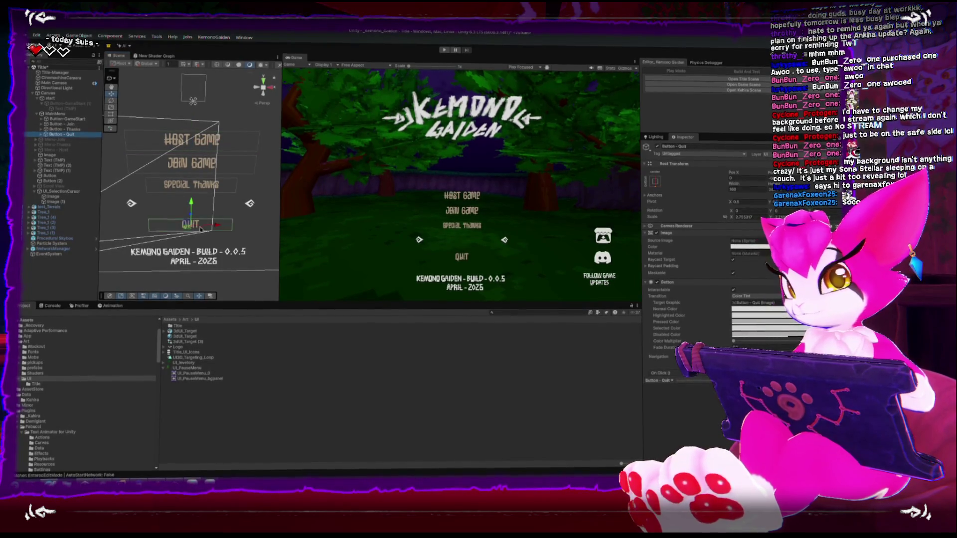
drag(191, 203, 191, 202)
- Give Special Thanks the same Scale values as Join Game
click(191, 184)
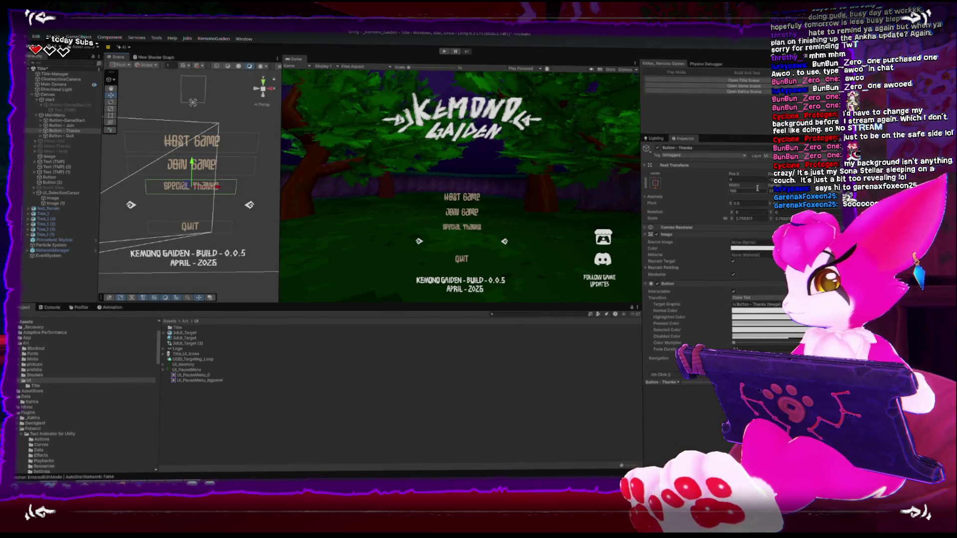
click(187, 167)
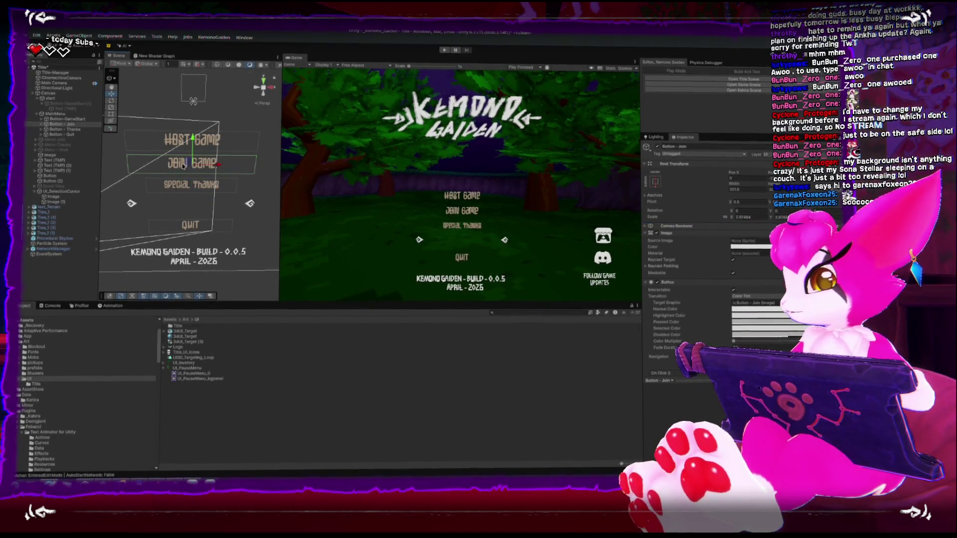
click(188, 184)
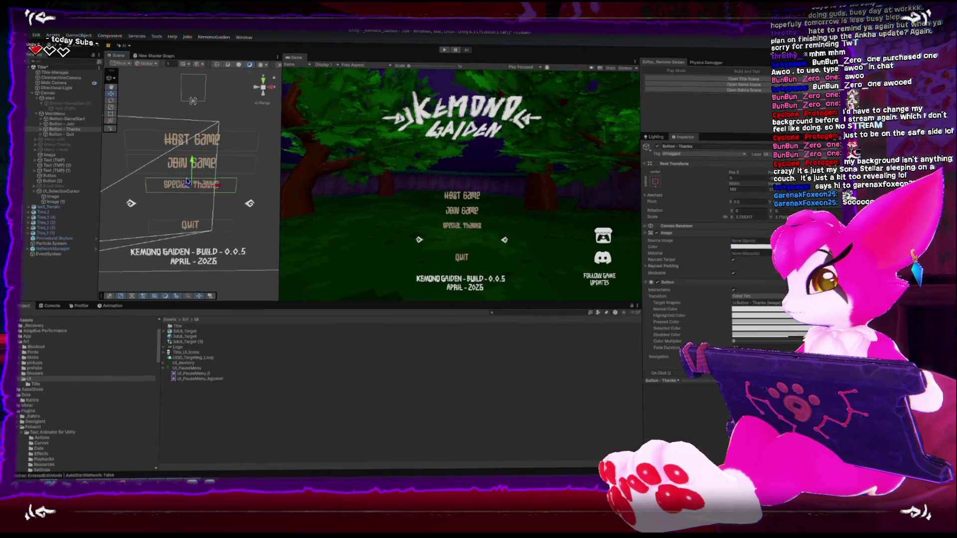
click(206, 168)
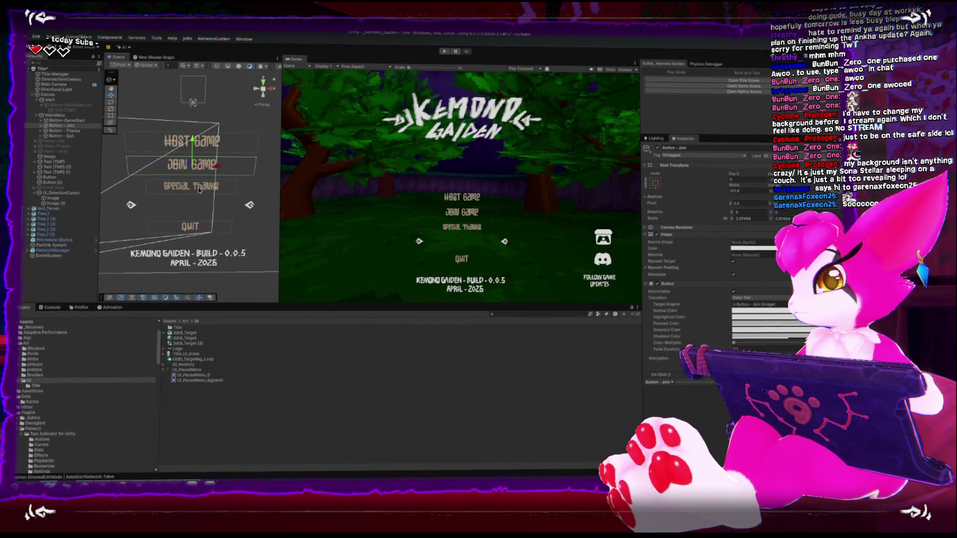
click(198, 188)
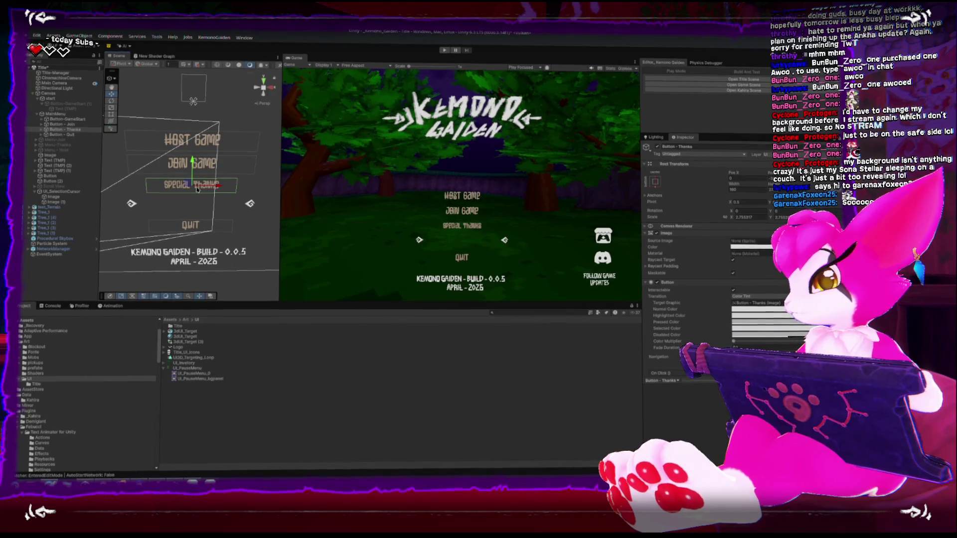
key(ctrl+z)
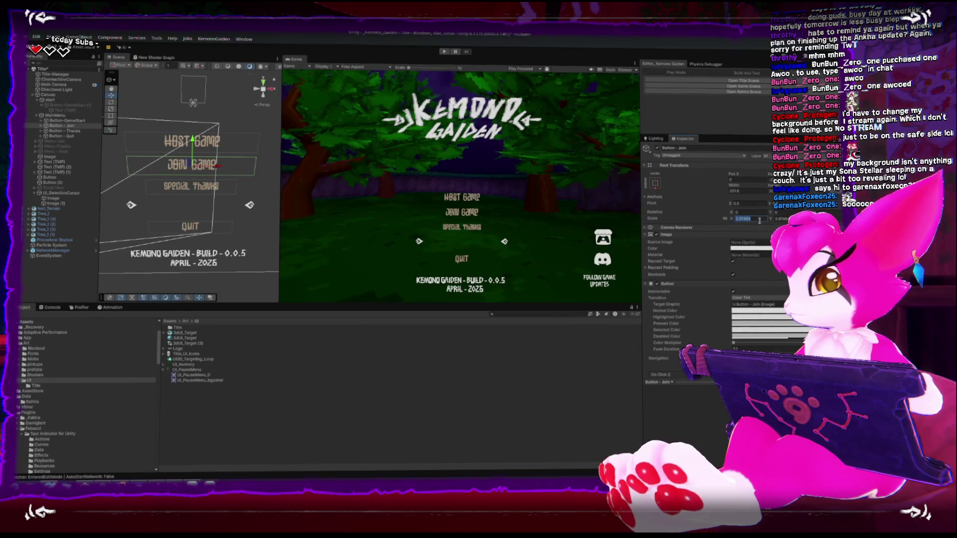
click(200, 187)
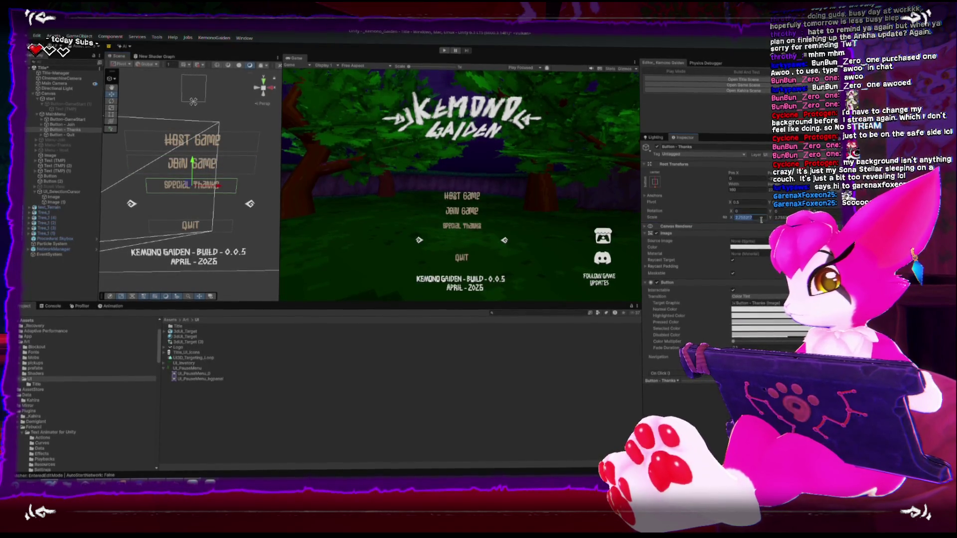
key(Return)
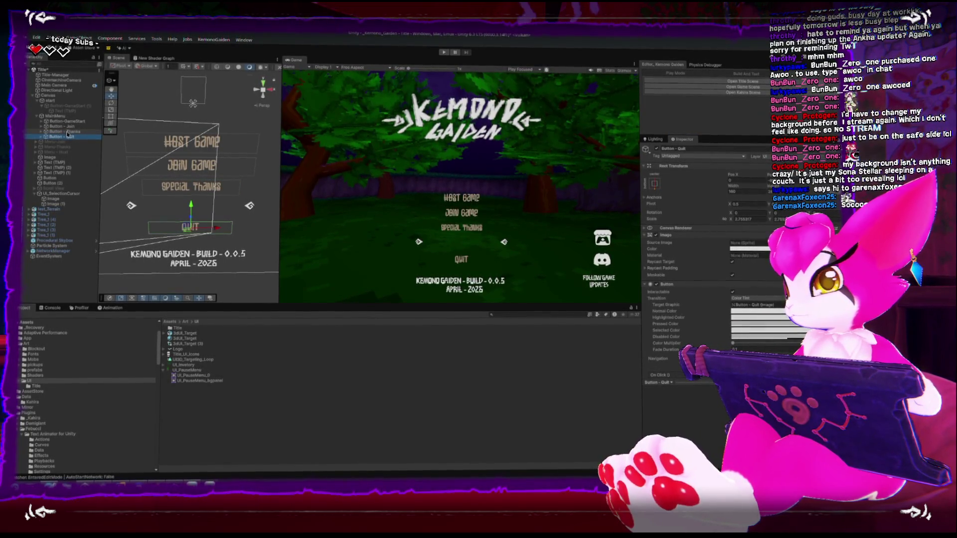
- Expand Host Game, Join Game, Special Thanks and Quit to show their text children
click(42, 121)
click(41, 131)
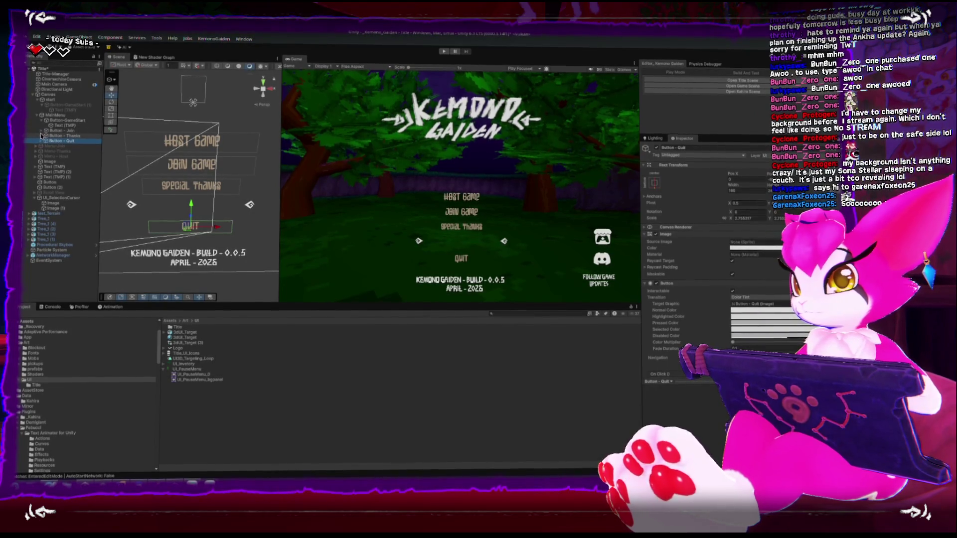
click(41, 141)
click(40, 151)
- Open the Quit label's Vertex Color picker, then inspect the UI3D_Targeting_Loop clip's settings
click(64, 156)
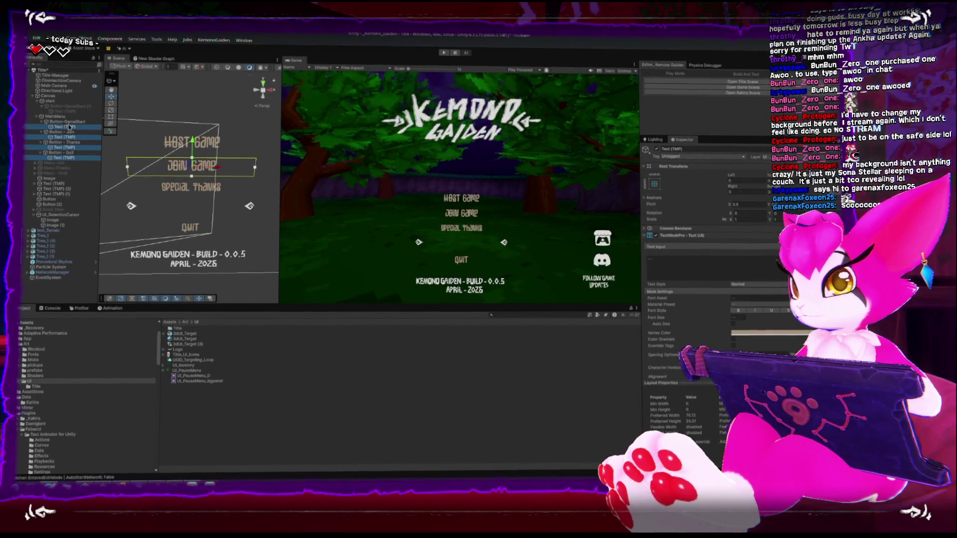
click(772, 337)
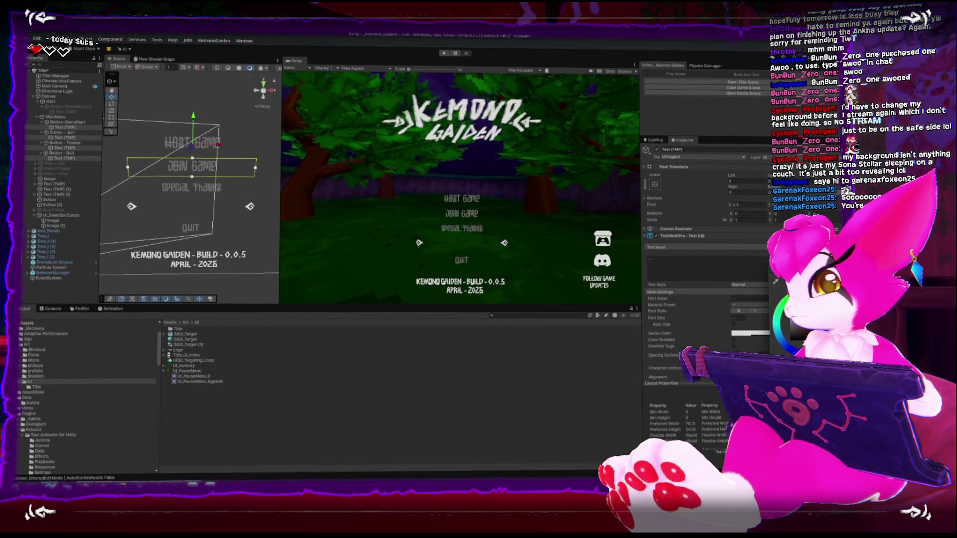
click(494, 361)
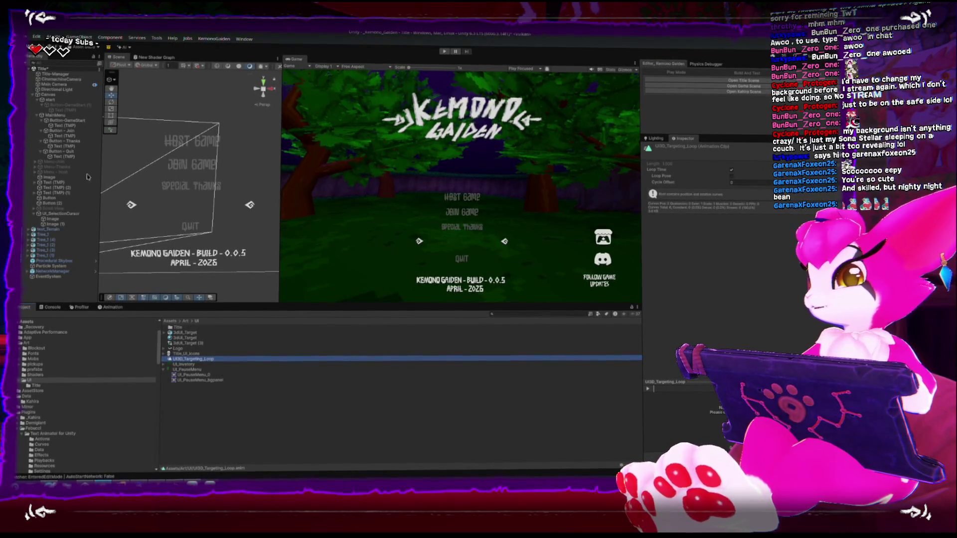
- Multi-select the four menu Text (TMP) labels and check their shared Vertex Color picker
click(62, 157)
ctrl+click(61, 136)
ctrl+click(60, 126)
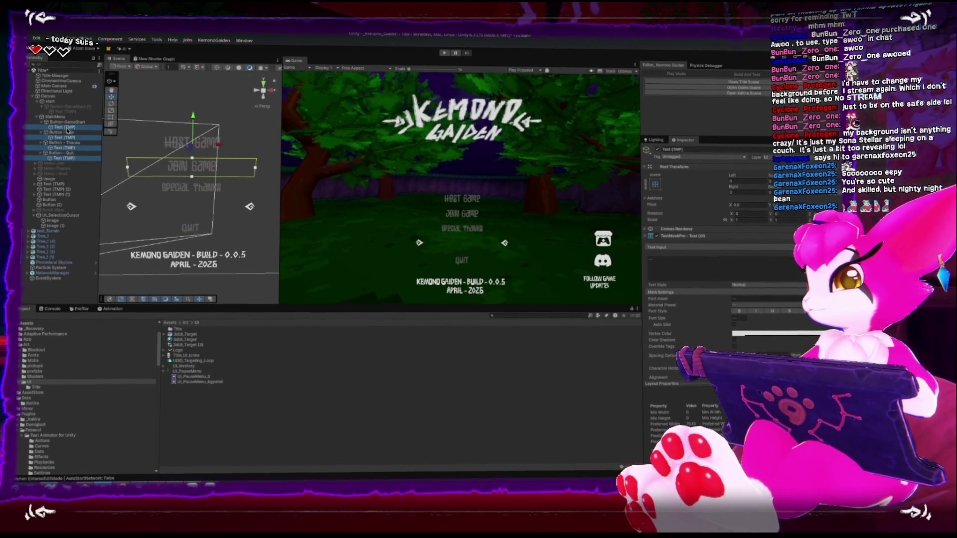
click(761, 337)
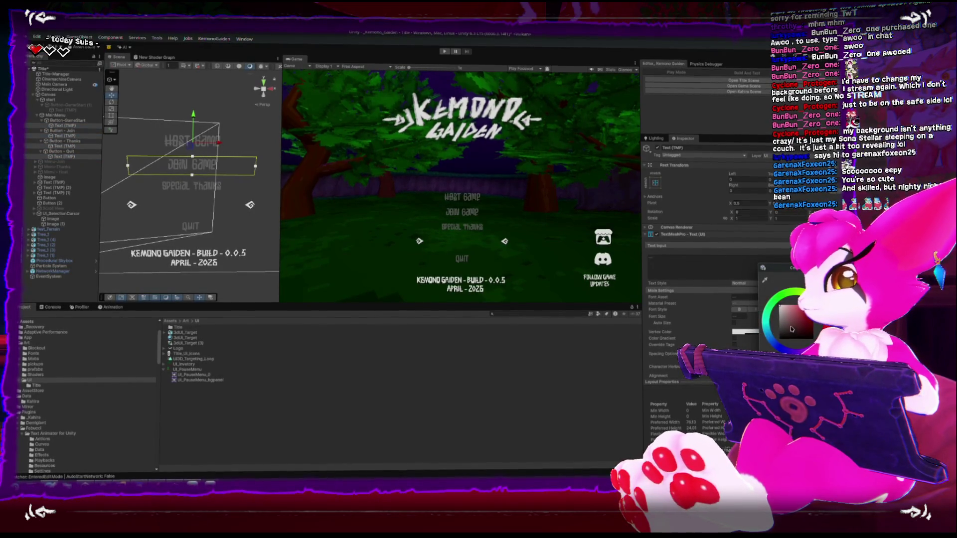
click(68, 121)
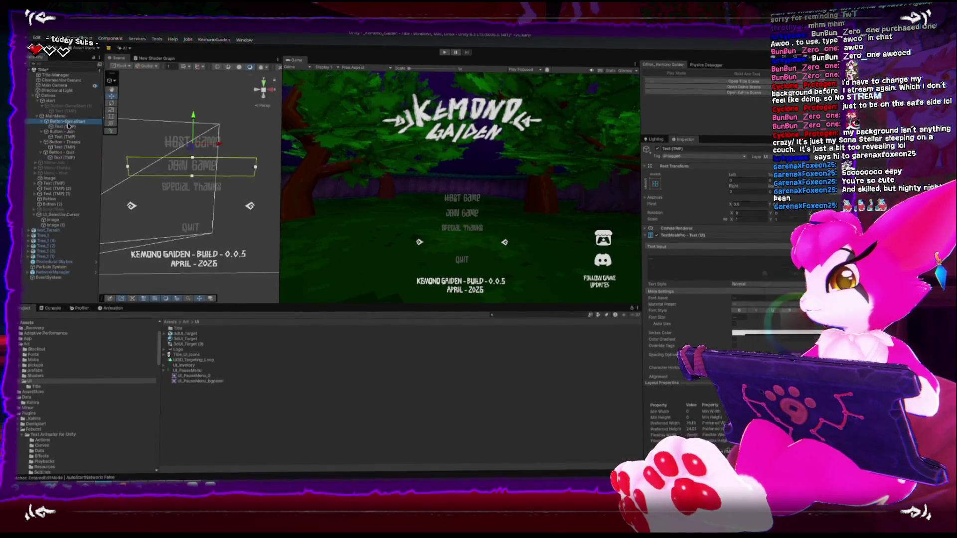
click(65, 127)
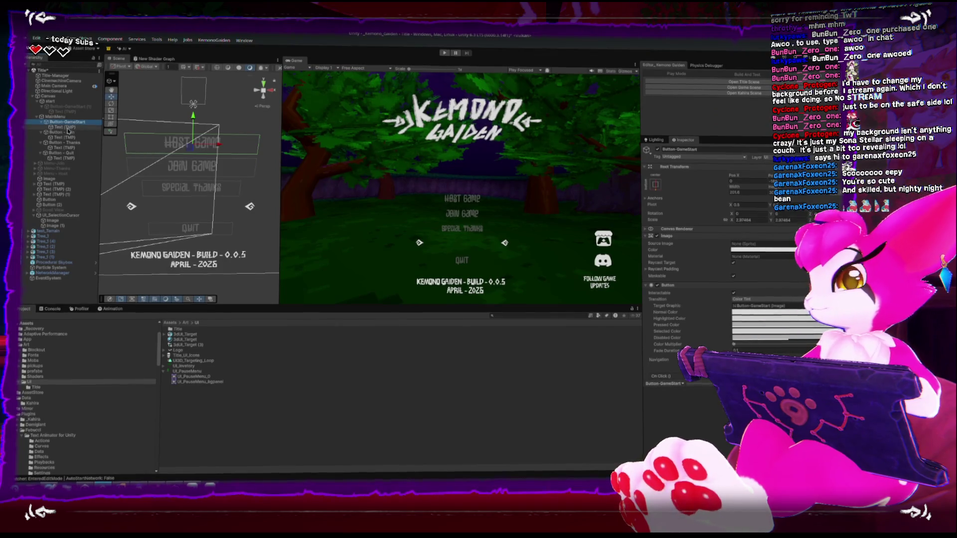
ctrl+click(65, 137)
ctrl+click(70, 147)
ctrl+click(65, 156)
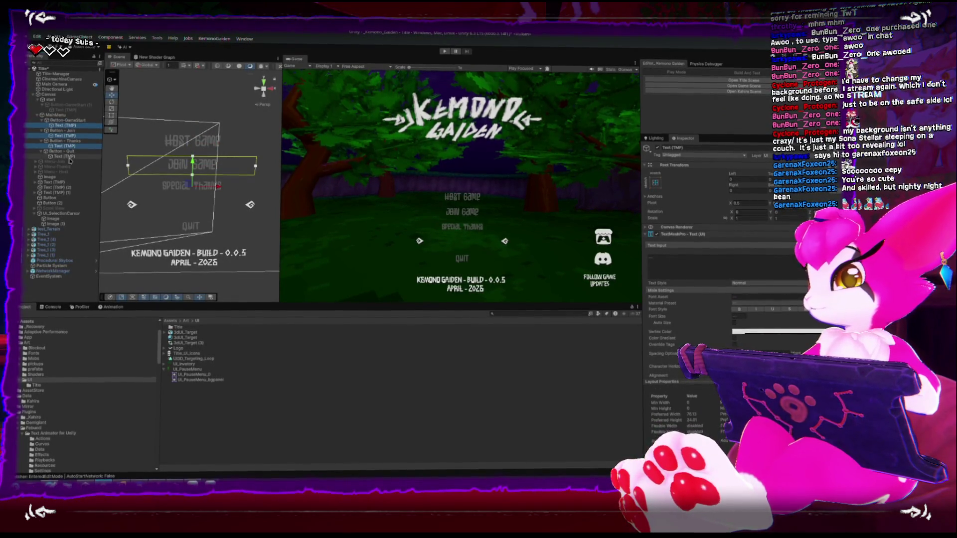
click(737, 331)
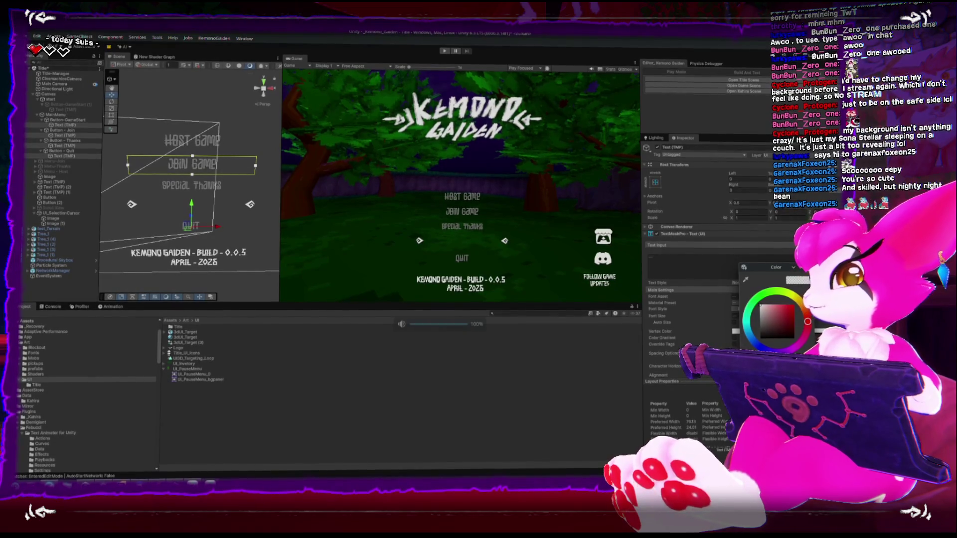
key(XF86AudioRaiseVolume)
click(445, 276)
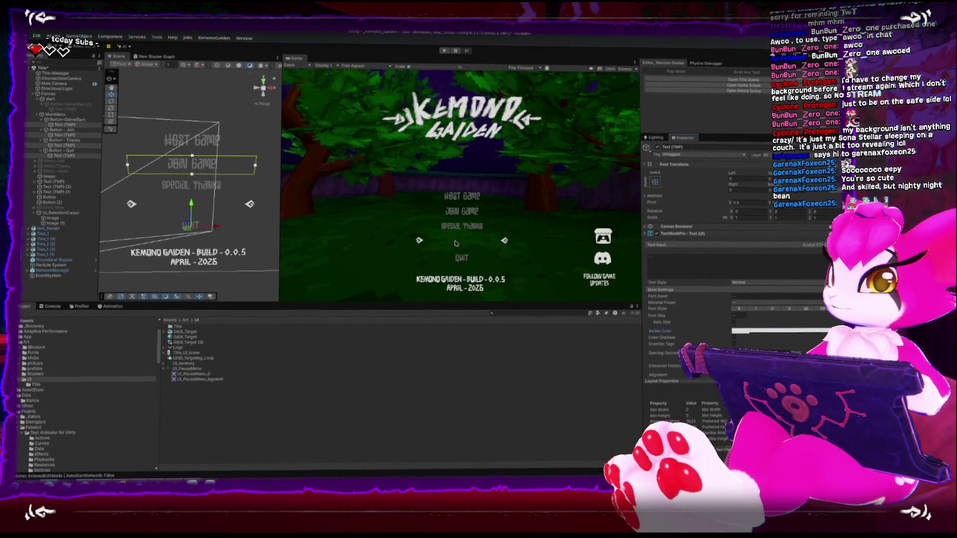
- Collapse the TextMeshPro component and expand the text material's Face section
scroll(724, 345, down, 3)
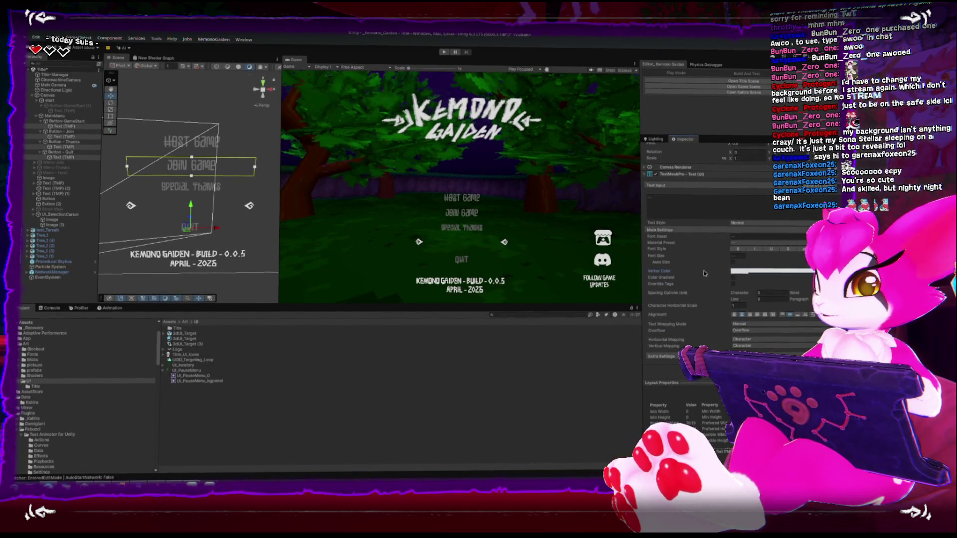
click(645, 174)
click(646, 235)
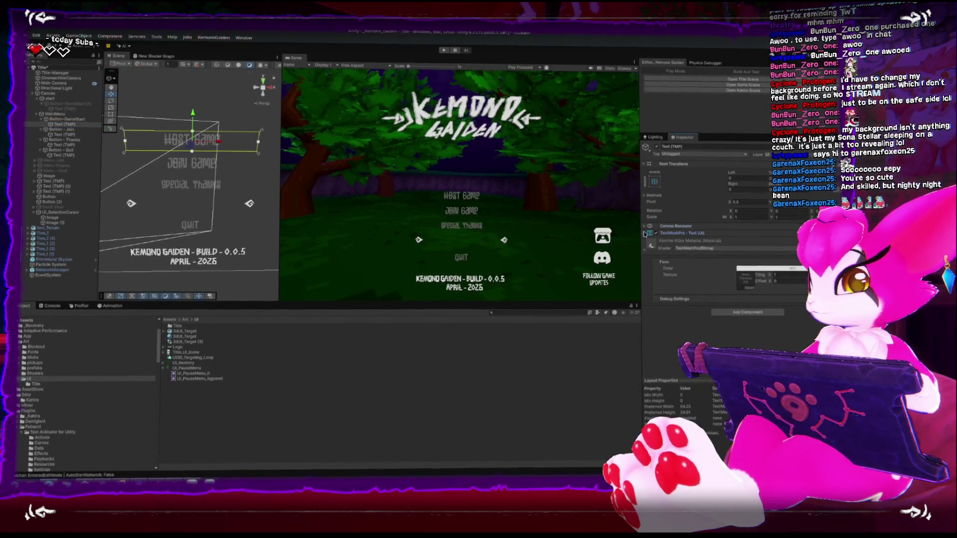
- Duplicate the Aborne Bitmap font asset in Fonts and name the copy Aborne Bitmap_selected
click(646, 233)
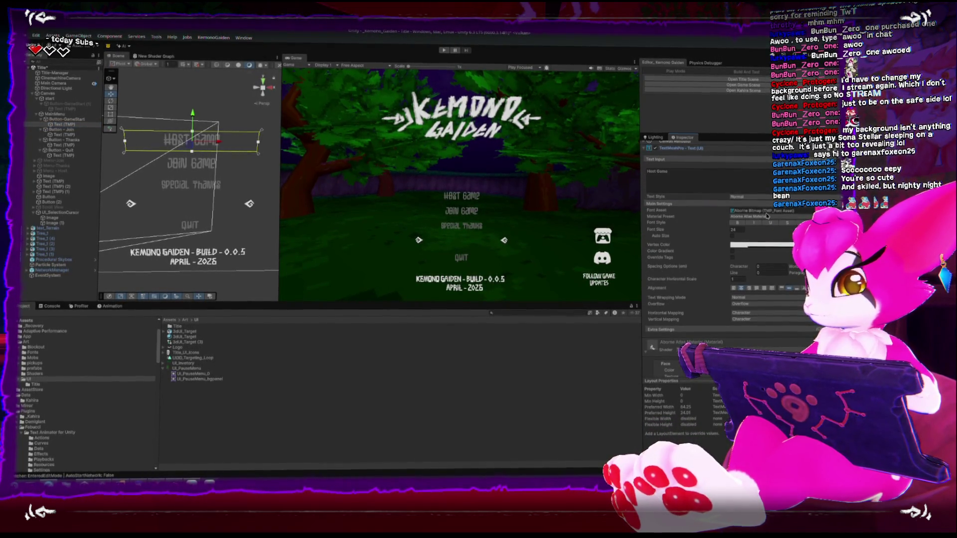
click(758, 210)
click(194, 333)
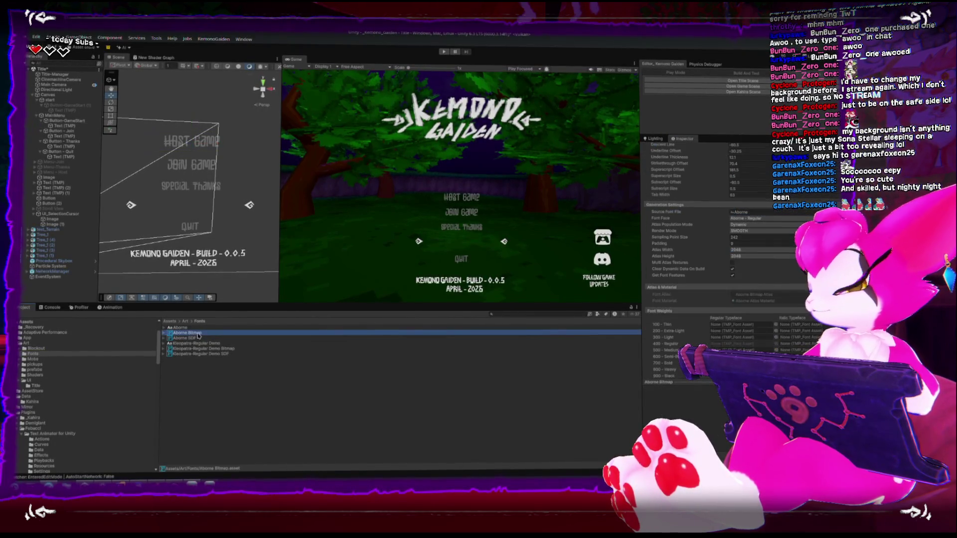
key(ctrl+d)
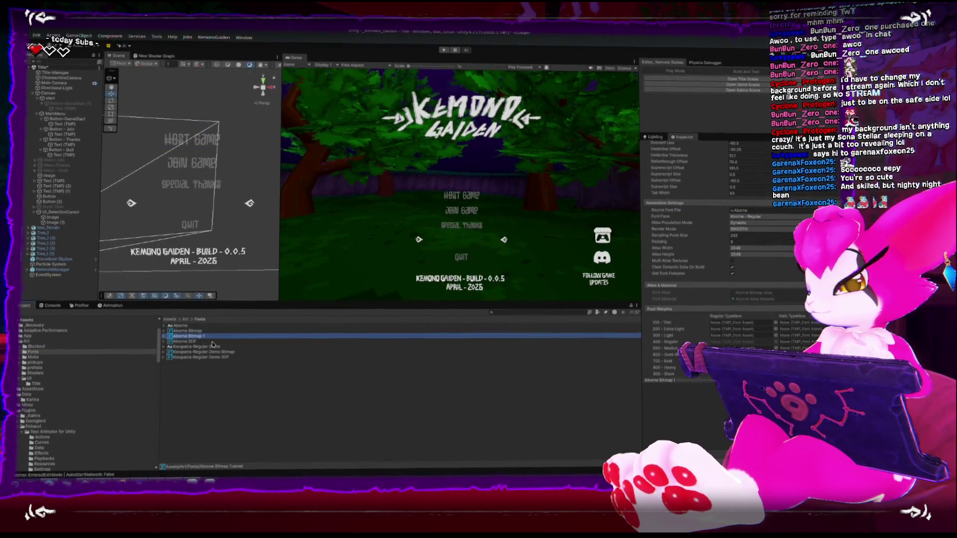
key(F2)
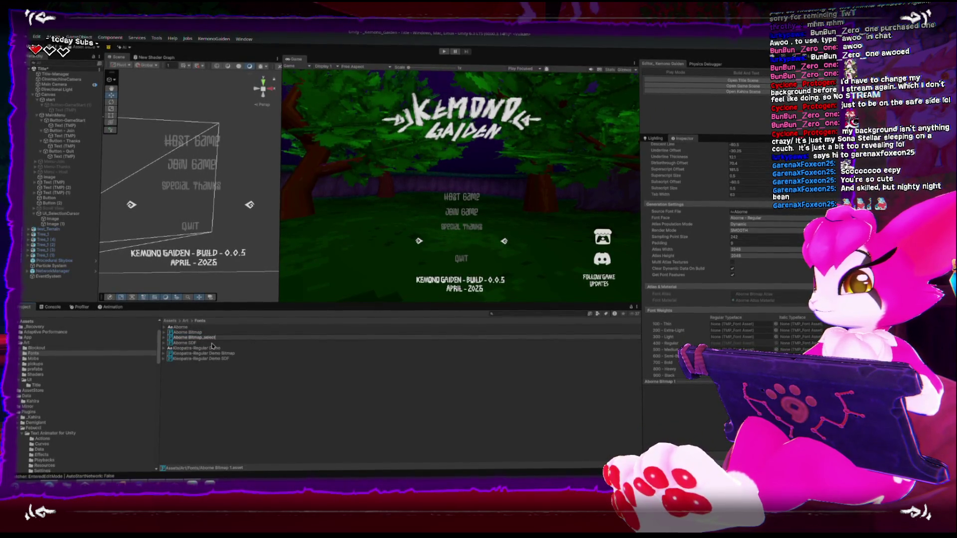
text(ed)
key(Return)
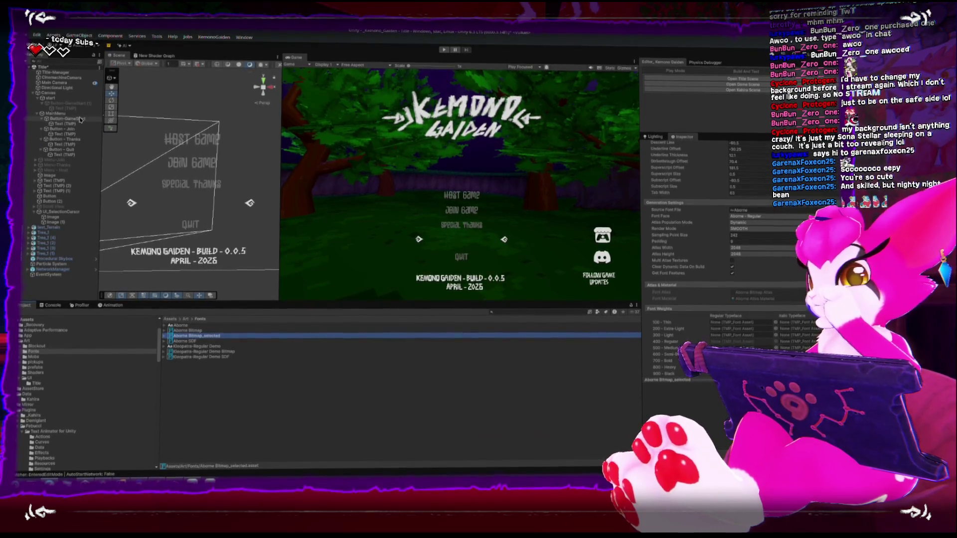
click(81, 120)
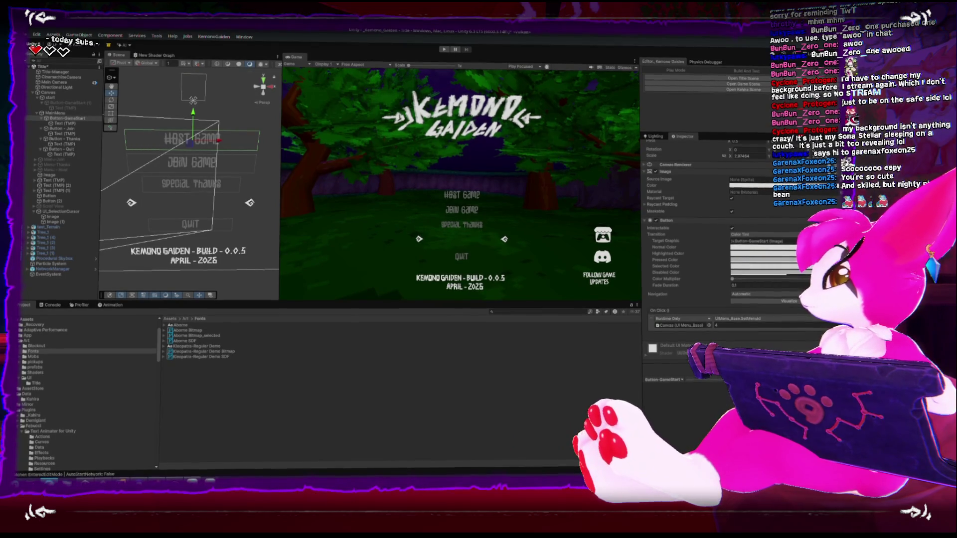
key(alt+Tab)
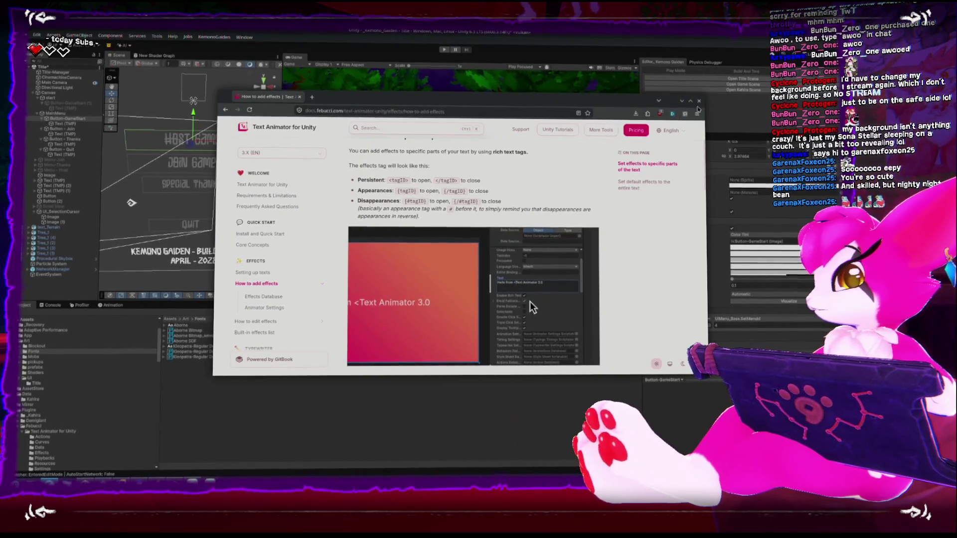
key(alt+Tab)
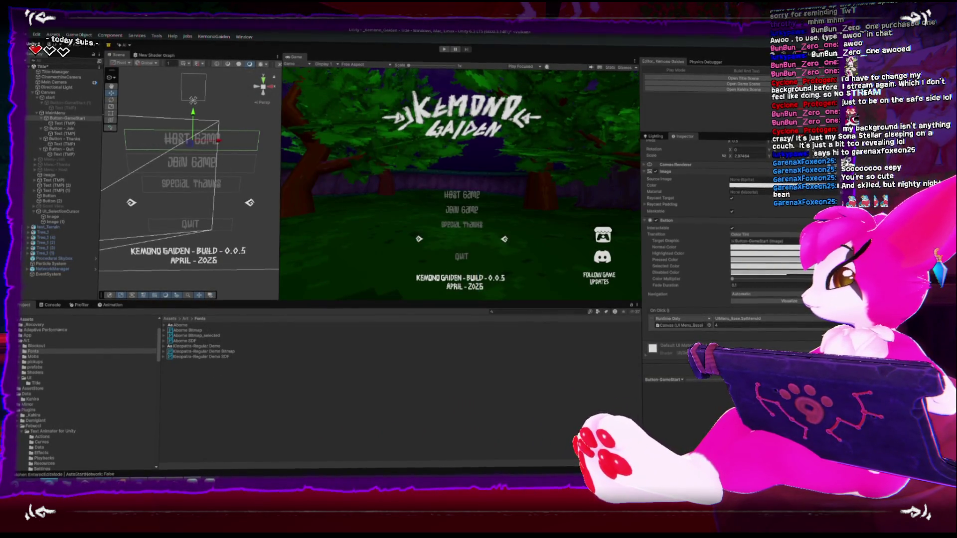
key(alt+Tab)
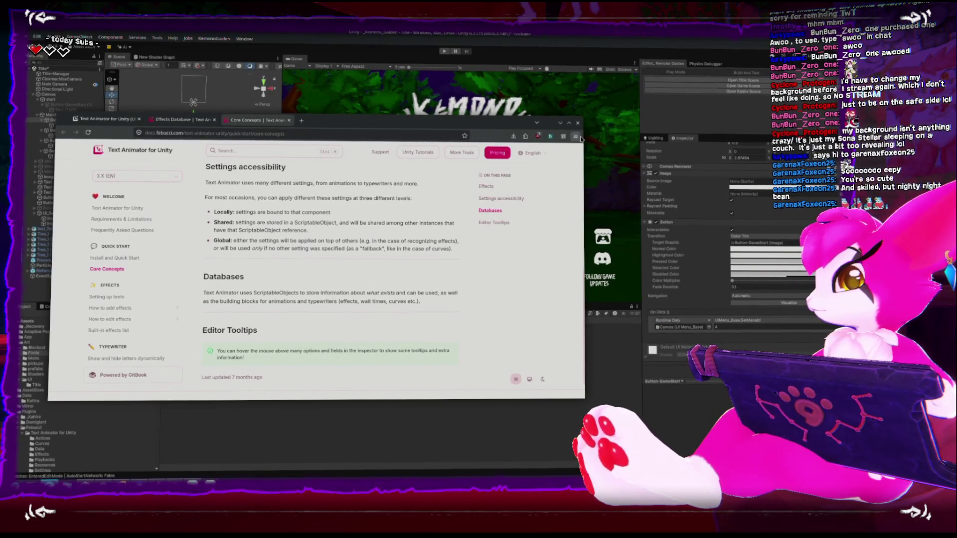
click(578, 122)
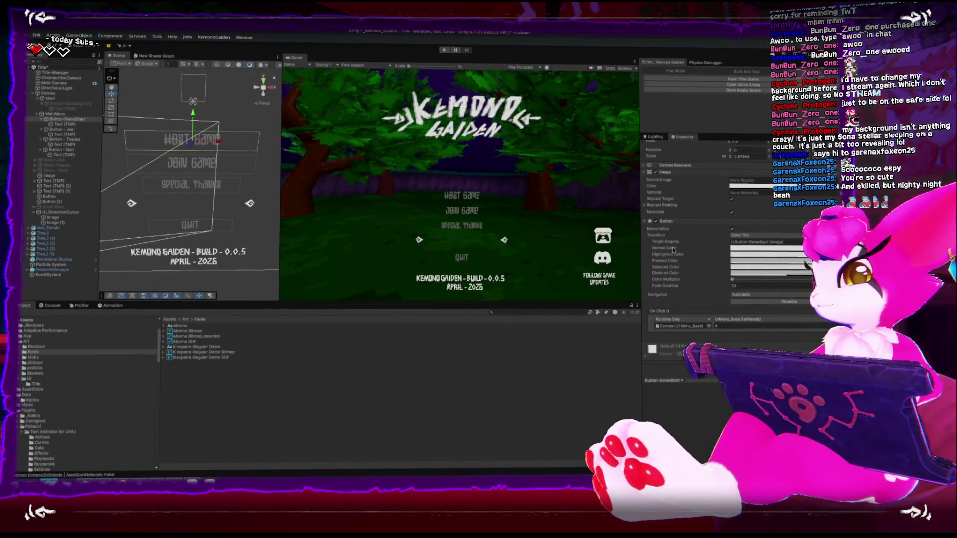
click(43, 214)
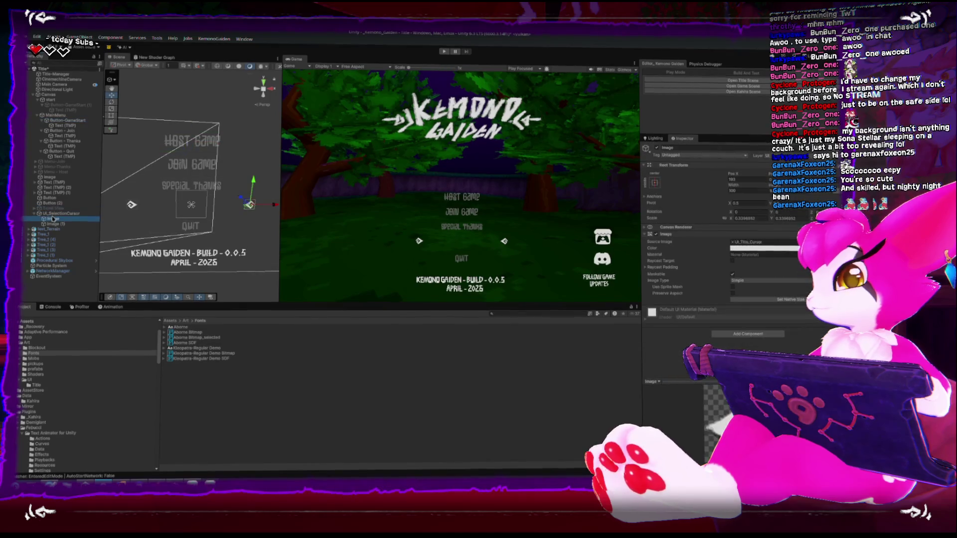
- Drag UI_SelectionCursor up past Special Thanks and Join Game until the runes flank Host Game
mouse_move(192, 180)
mouse_down()
mouse_move(194, 116)
mouse_move(186, 209)
mouse_move(202, 109)
mouse_move(195, 204)
mouse_move(203, 116)
mouse_move(213, 205)
mouse_move(220, 137)
mouse_move(221, 198)
mouse_up()
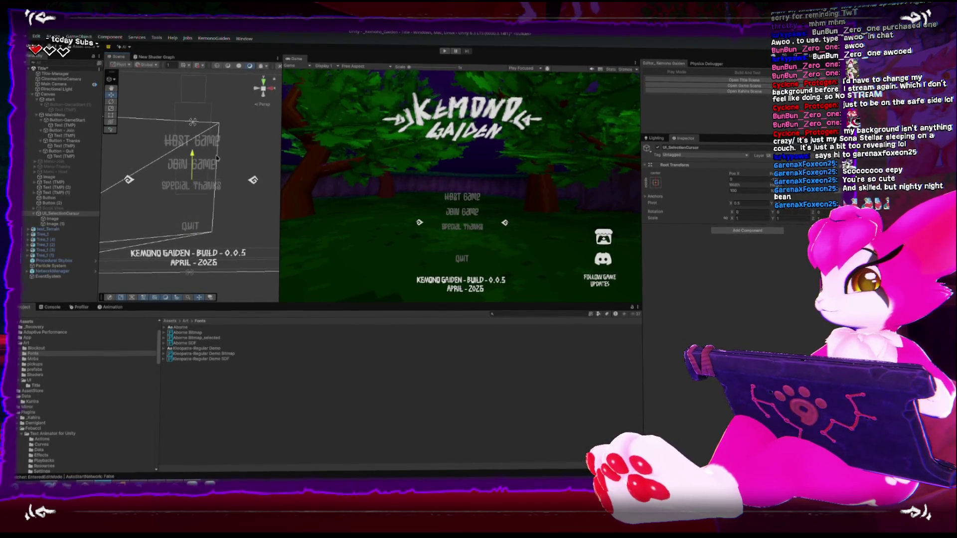
mouse_move(211, 165)
mouse_down()
mouse_move(207, 119)
mouse_move(205, 157)
mouse_up()
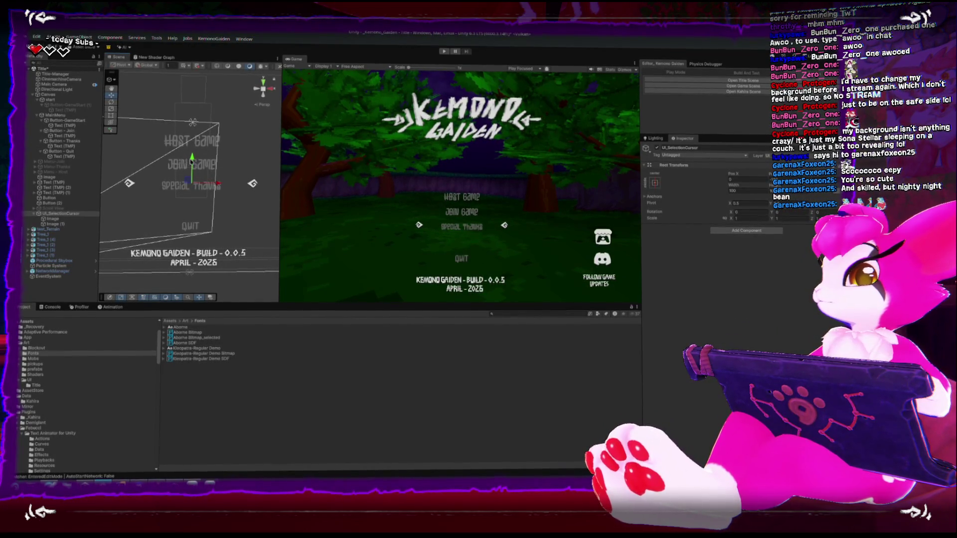
mouse_move(192, 162)
mouse_down()
mouse_move(192, 119)
mouse_move(194, 212)
mouse_up()
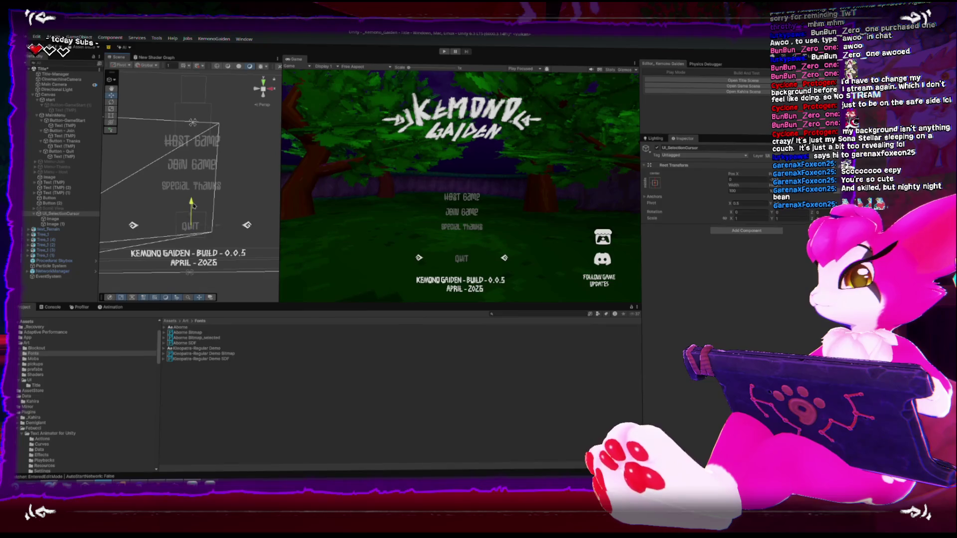
mouse_move(190, 143)
mouse_down()
mouse_move(193, 122)
mouse_move(189, 207)
mouse_up()
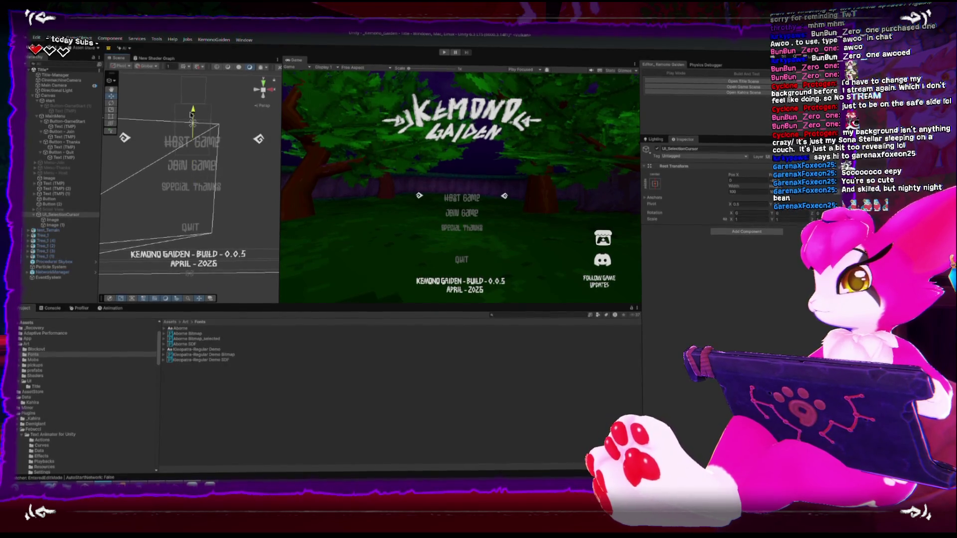
- Deactivate MainMenu and activate Menu-Join to show its Address and Port fields
click(55, 117)
click(656, 149)
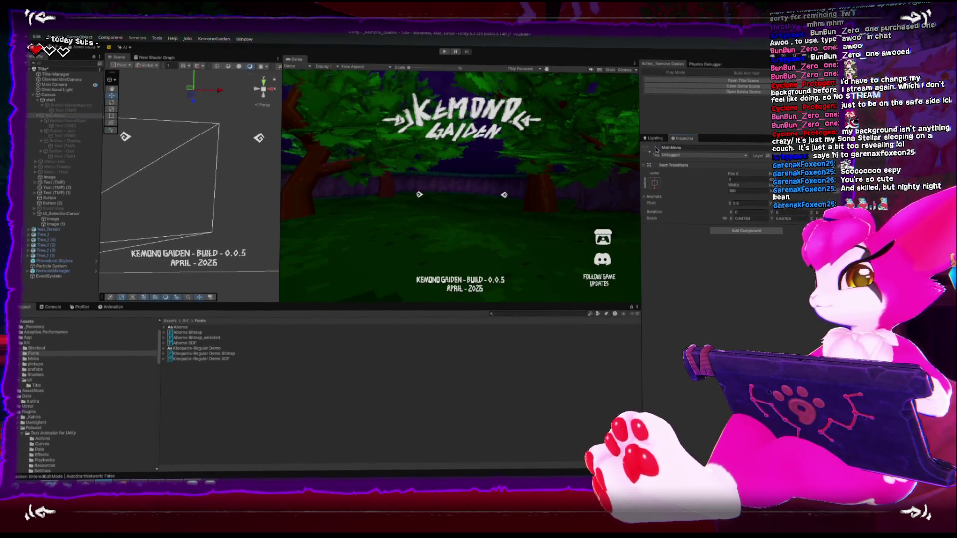
click(90, 134)
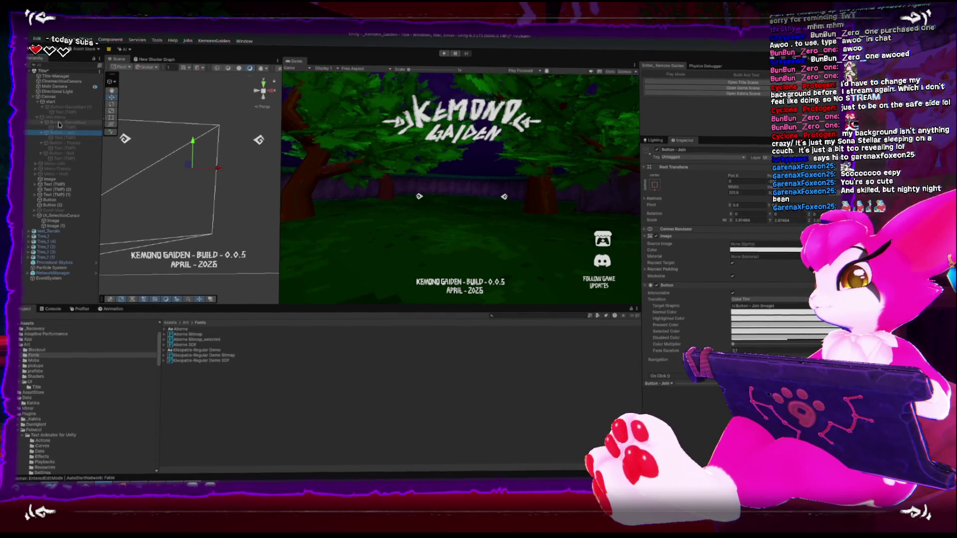
click(38, 117)
click(45, 121)
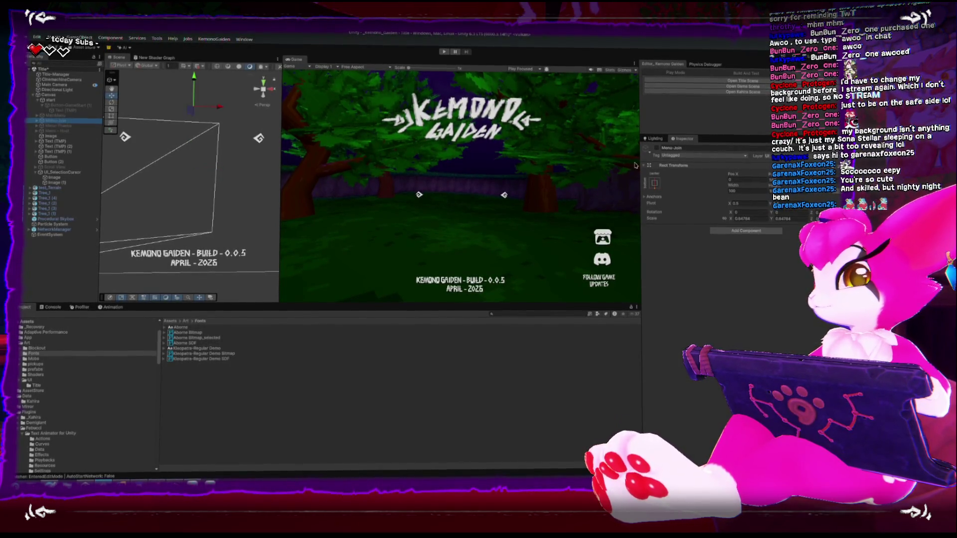
click(657, 149)
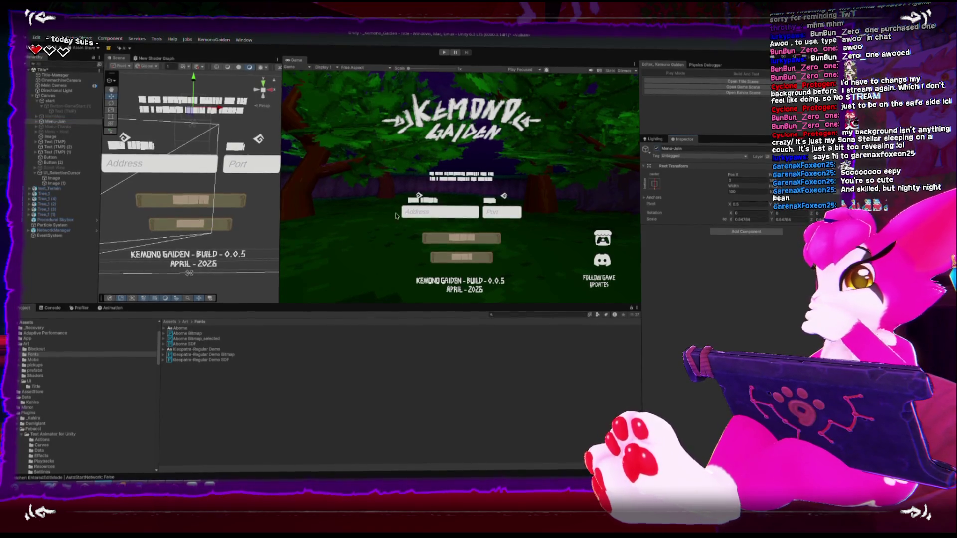
click(243, 151)
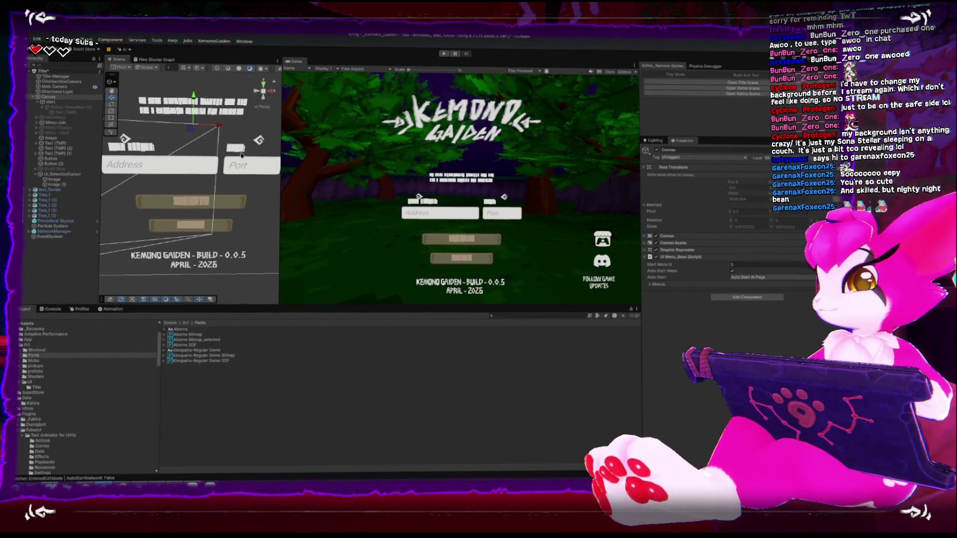
click(234, 114)
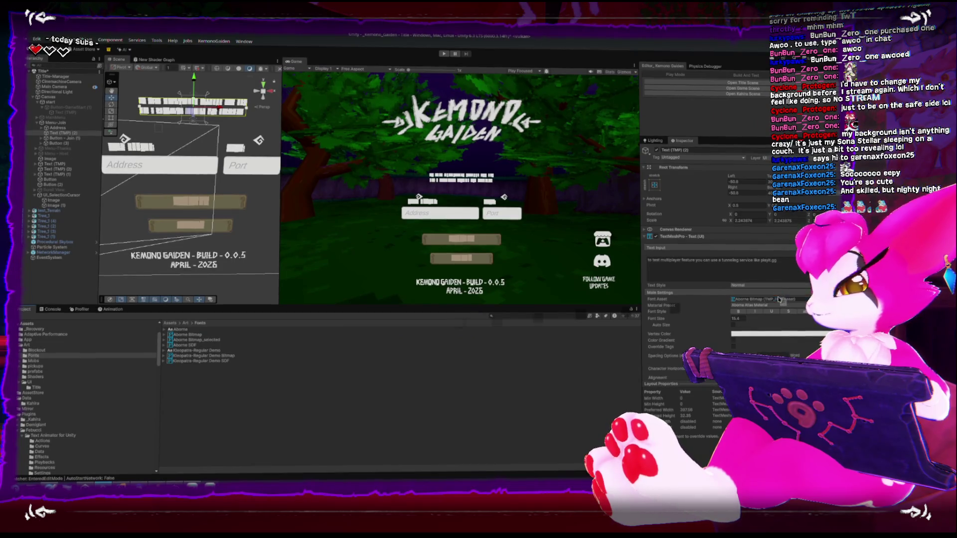
- Delete the Aborne Bitmap_selected font asset from the Fonts folder
click(218, 338)
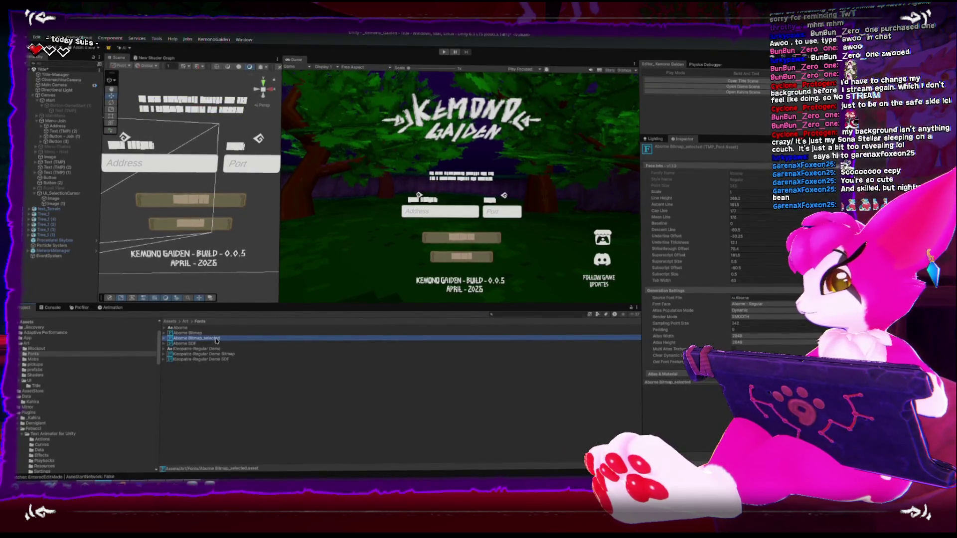
key(Delete)
key(Return)
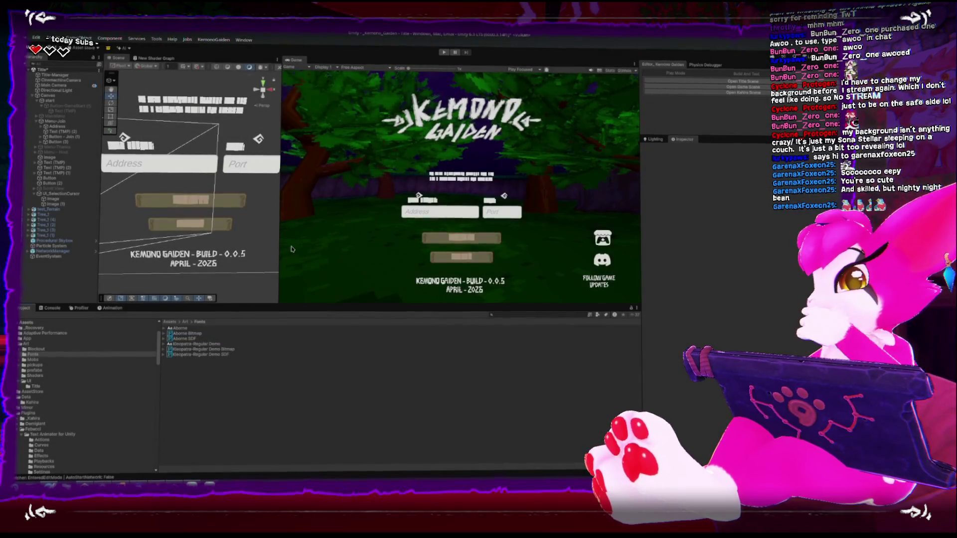
- Open and close the Font Asset Creator settings for the Aborne Bitmap font
click(55, 163)
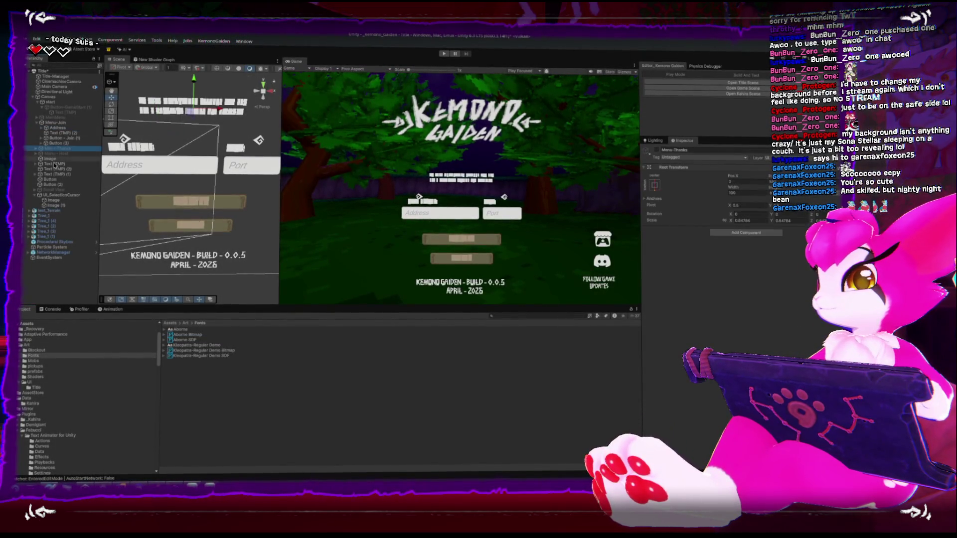
click(188, 333)
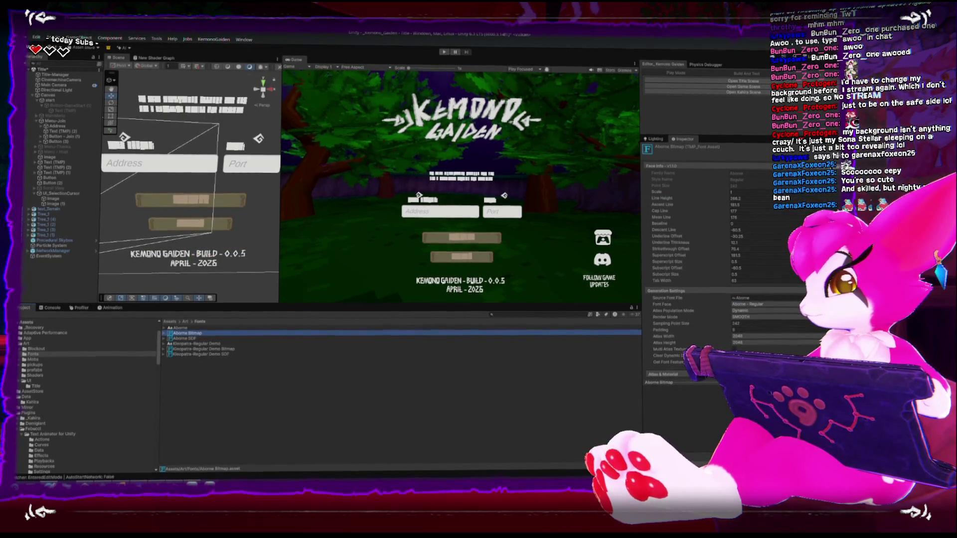
click(668, 368)
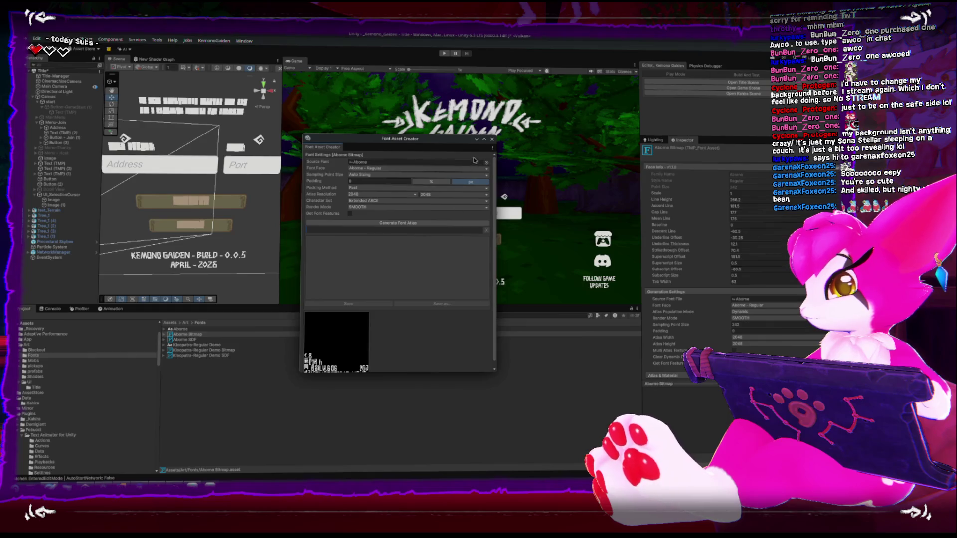
scroll(481, 155, down, 1)
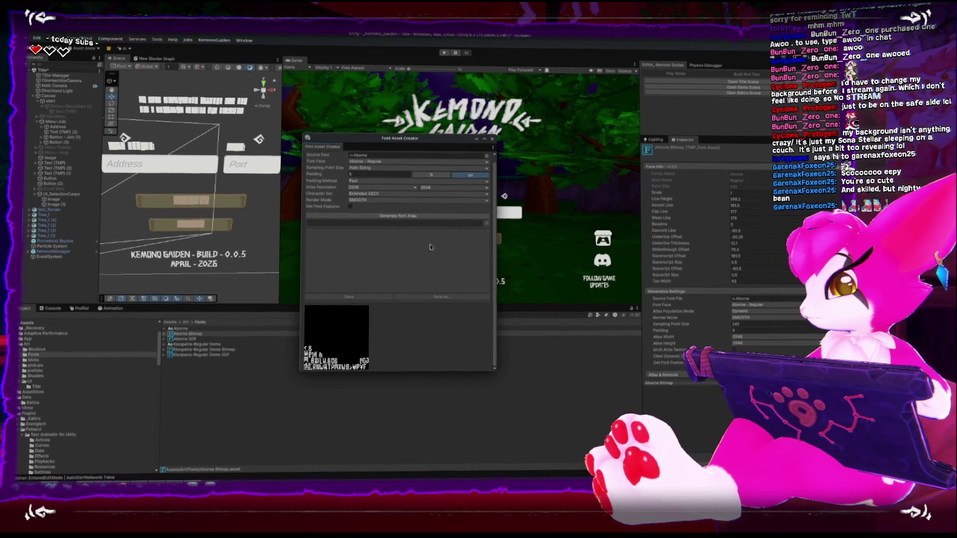
click(493, 138)
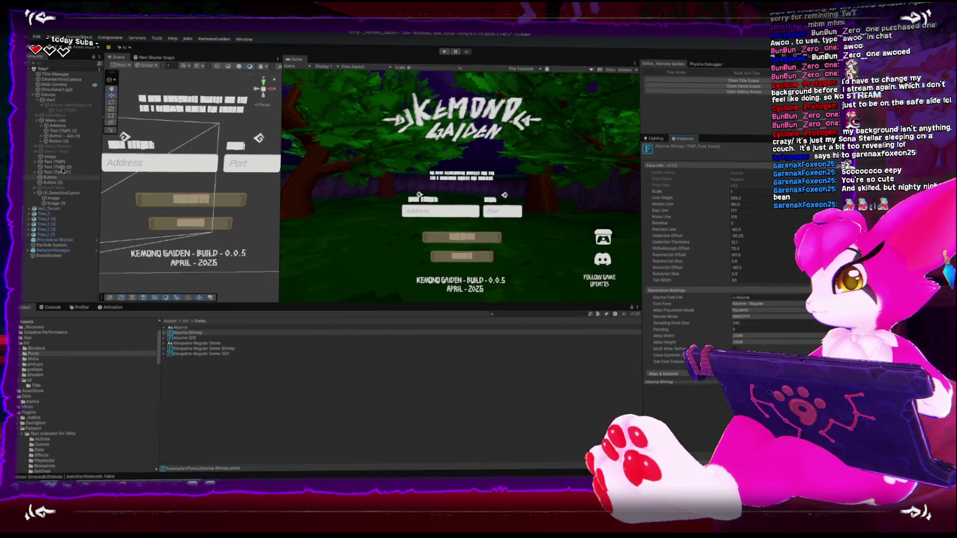
click(178, 102)
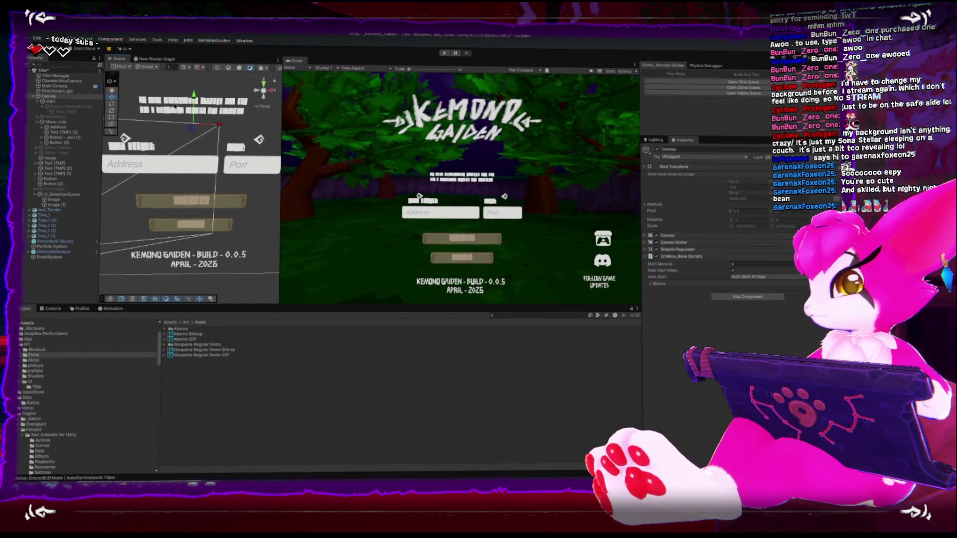
- Turn off the Menu-Join panel and deactivate the MainMenu object
click(175, 105)
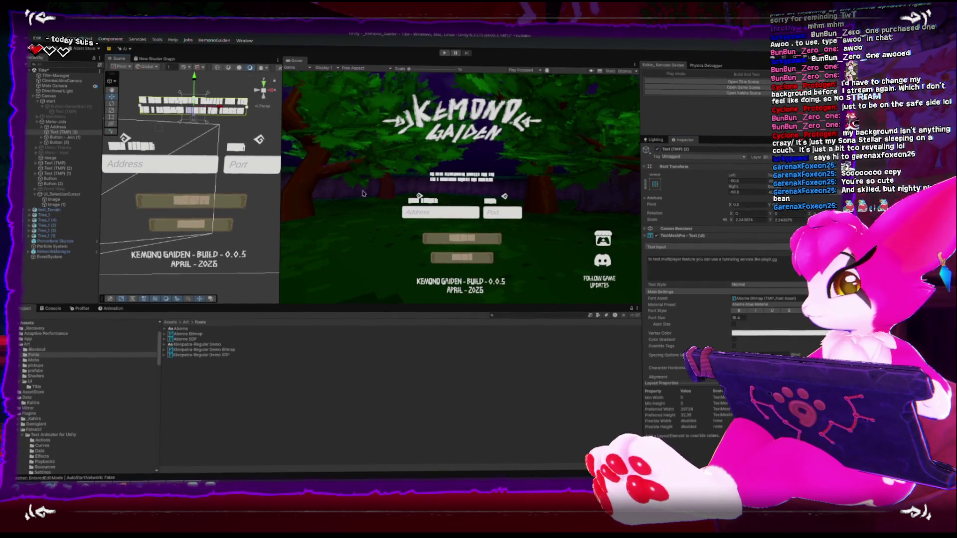
click(55, 120)
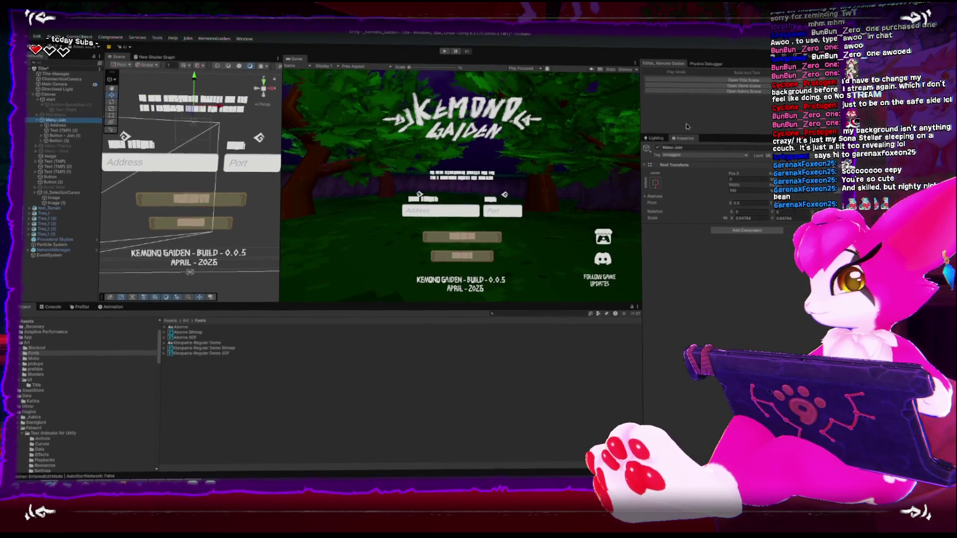
click(657, 147)
click(55, 116)
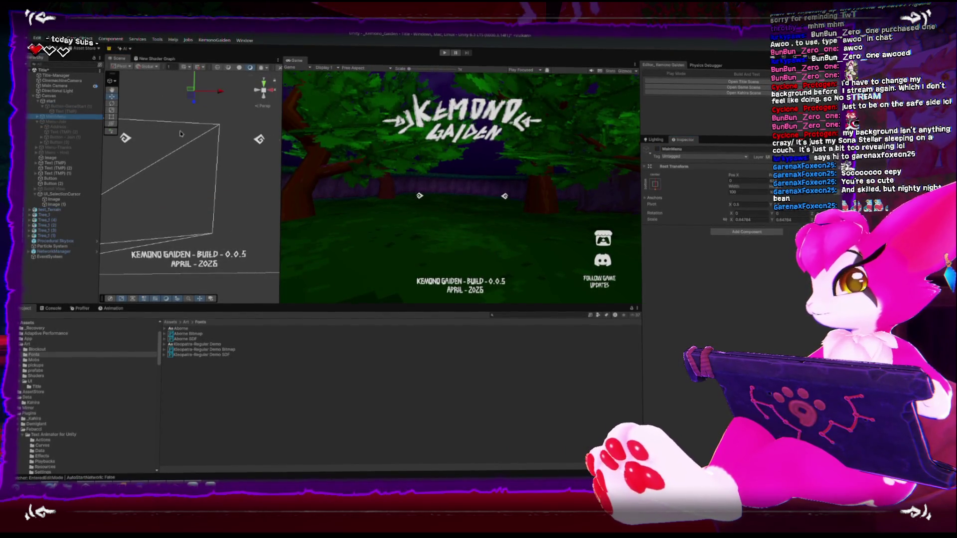
click(658, 148)
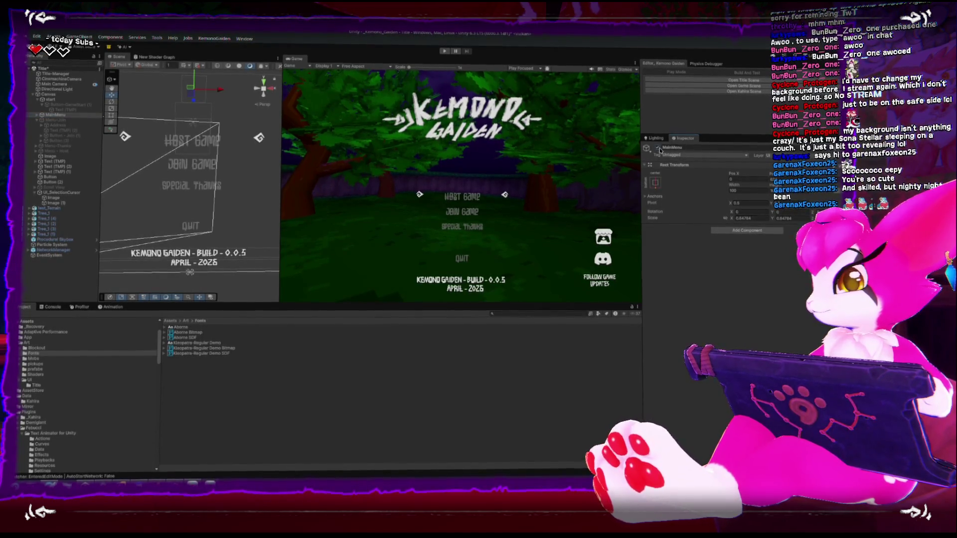
click(659, 148)
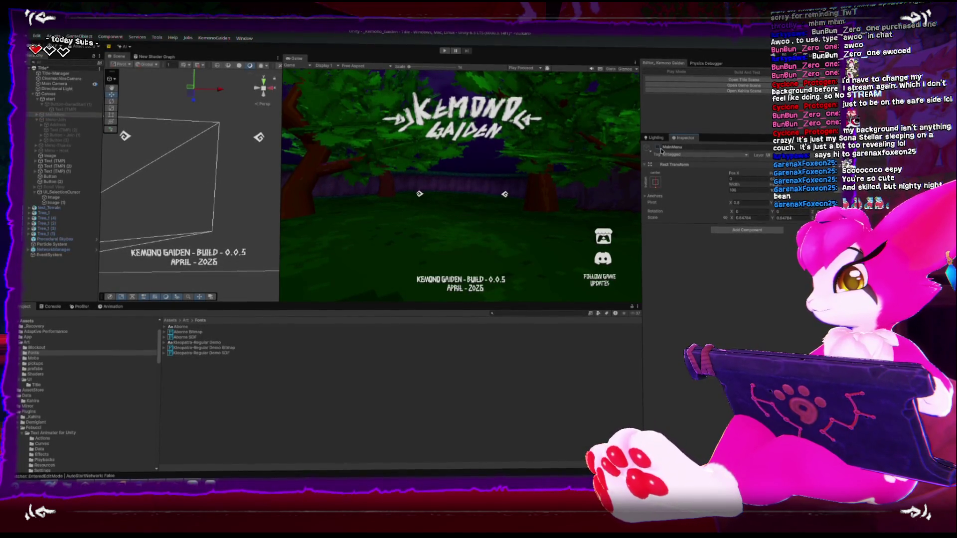
- Check the Host Game label's Aborne Bitmap font, then reactivate the Menu-Join panel
click(38, 114)
click(54, 126)
click(757, 298)
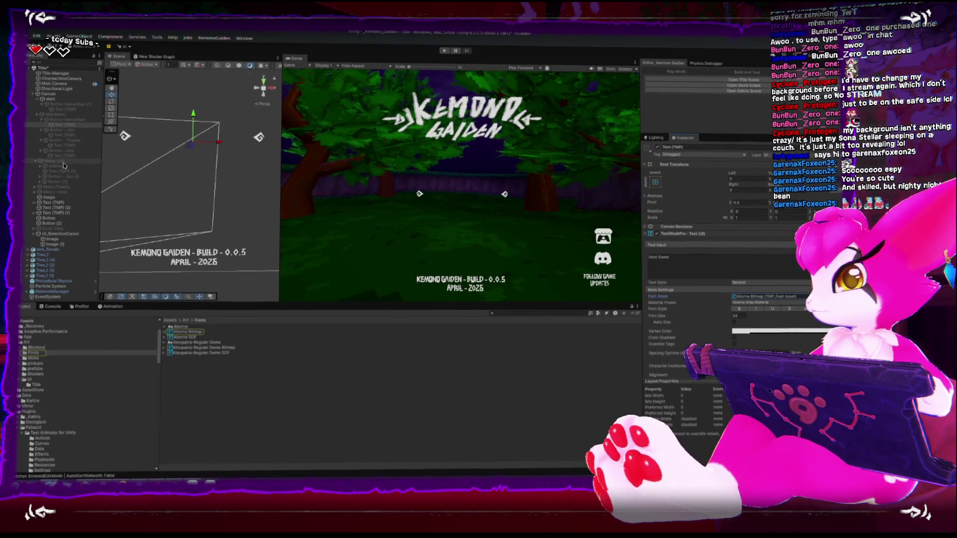
click(75, 116)
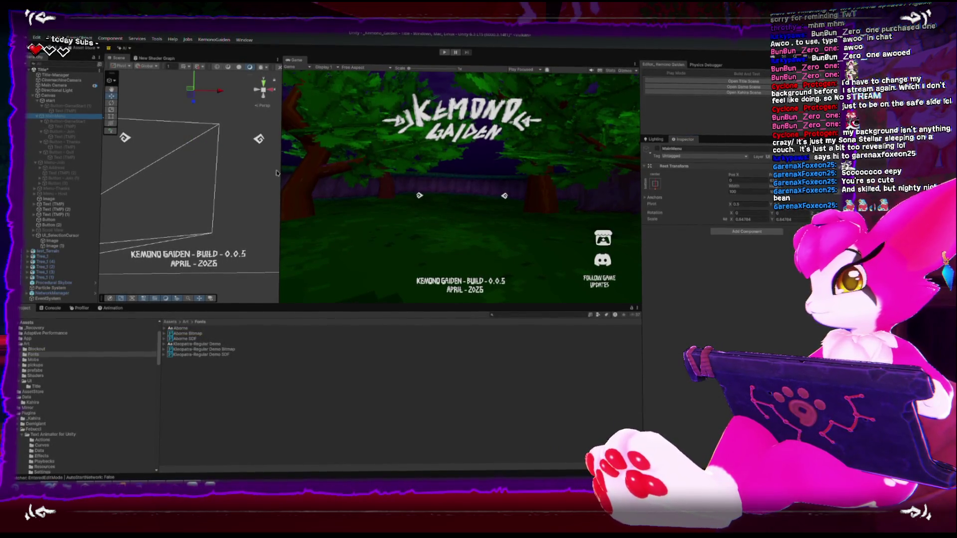
click(60, 162)
click(656, 149)
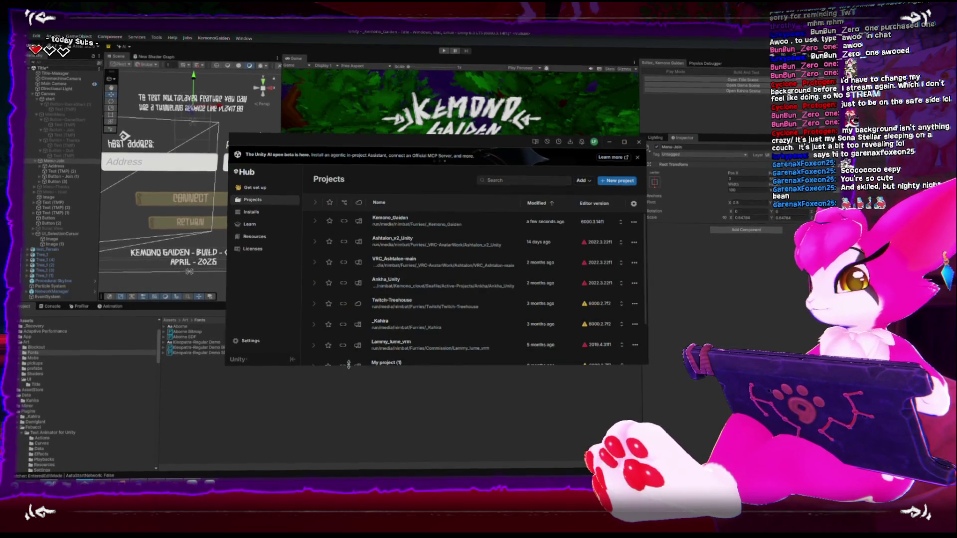
- Launch the Twitch-Treehouse project from Unity Hub's Projects list
click(422, 309)
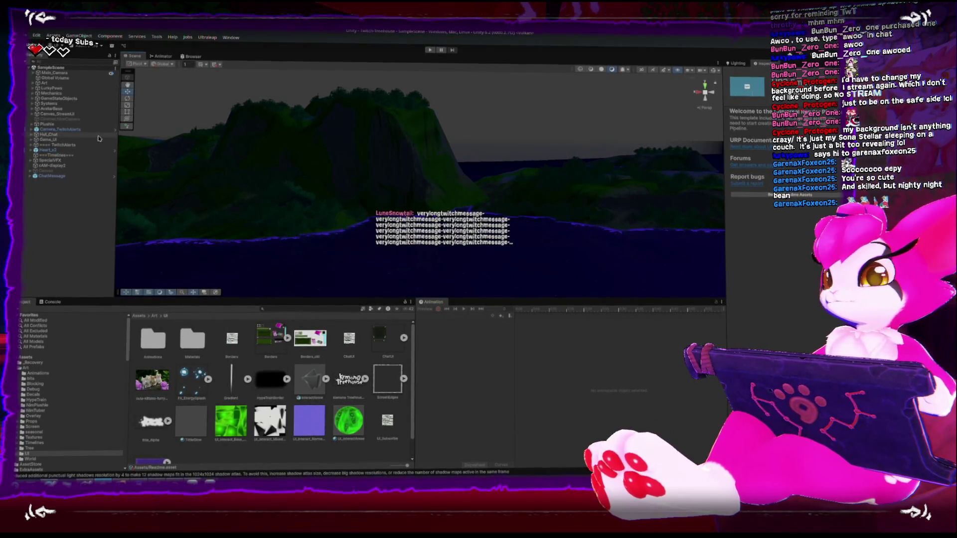
- Frame the Game_UI camera in the Scene view
mouse_move(361, 126)
mouse_down()
mouse_move(331, 150)
mouse_move(338, 199)
mouse_move(260, 184)
mouse_move(150, 130)
mouse_up()
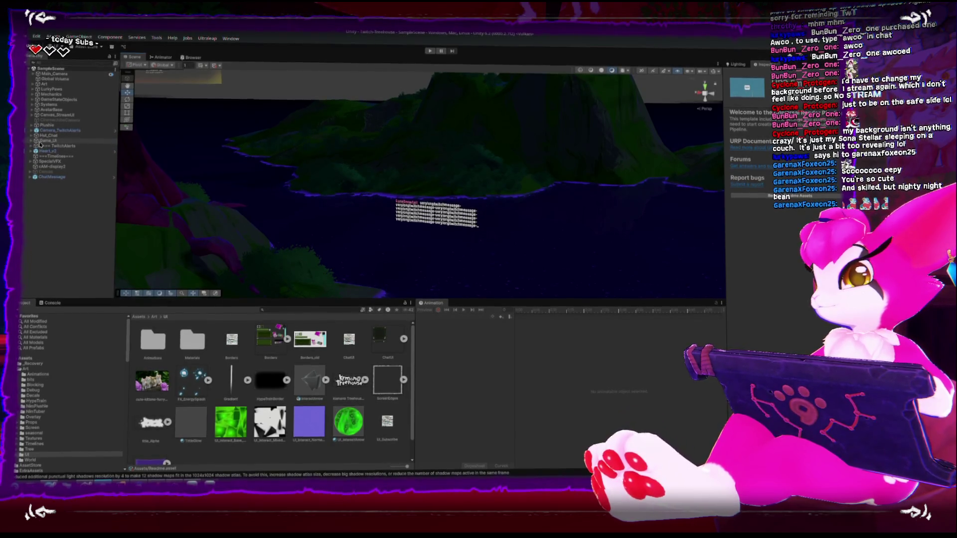
click(46, 140)
key(f)
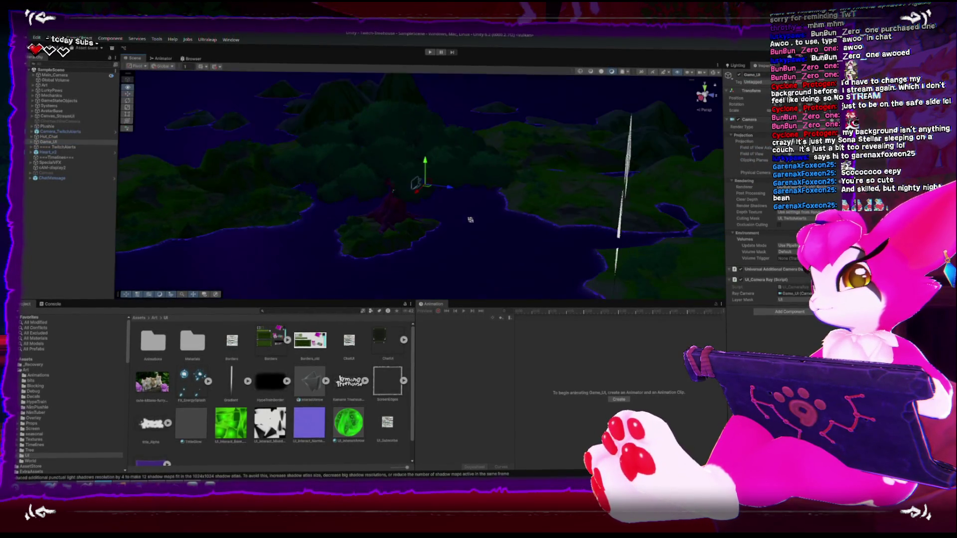
click(56, 114)
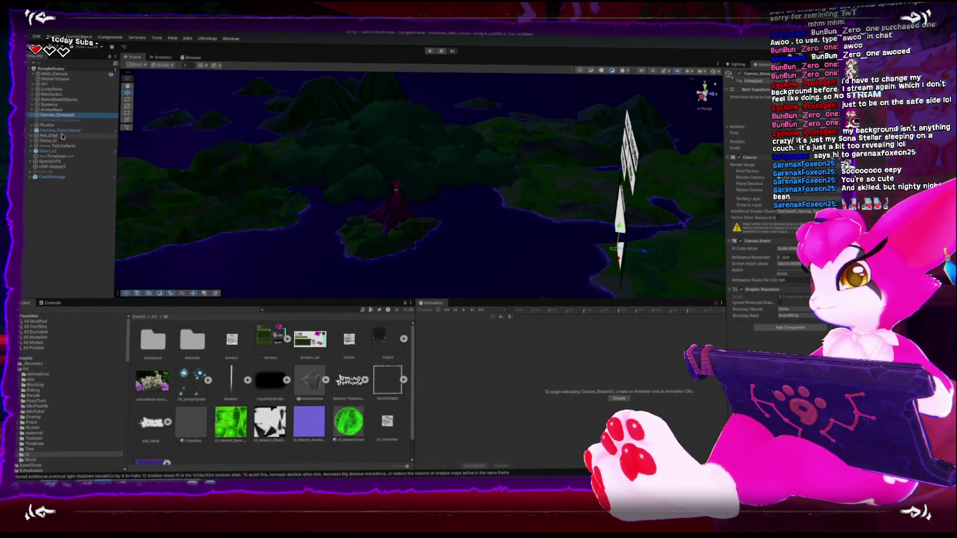
click(58, 140)
key(f)
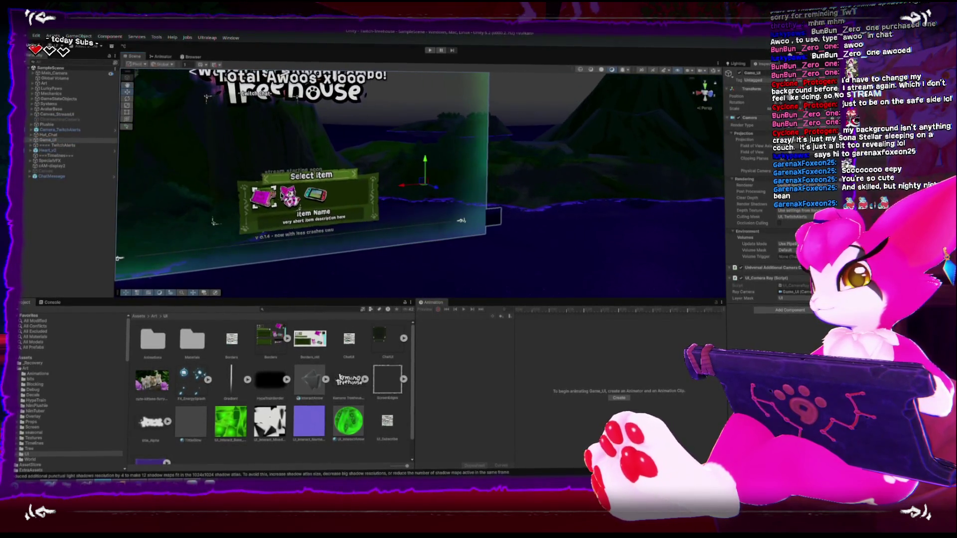
- Expand Game_UI to the Item-slate button and open its UI_ColliderButton script in Rider
click(264, 198)
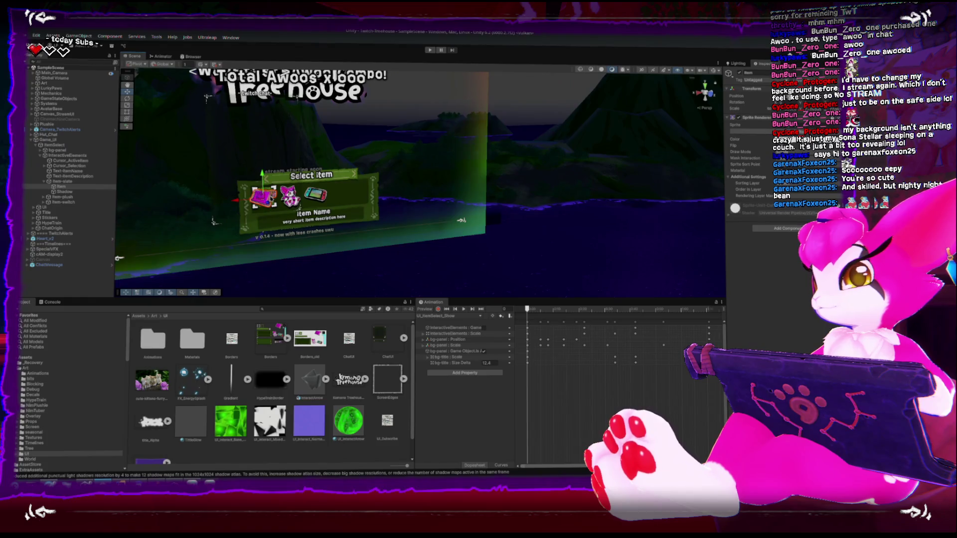
click(74, 182)
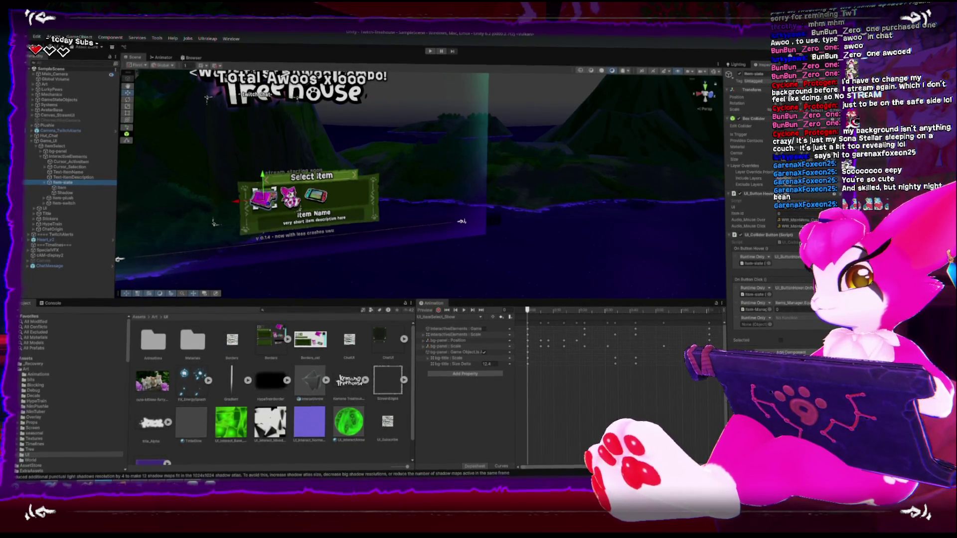
click(23, 471)
double_click(193, 341)
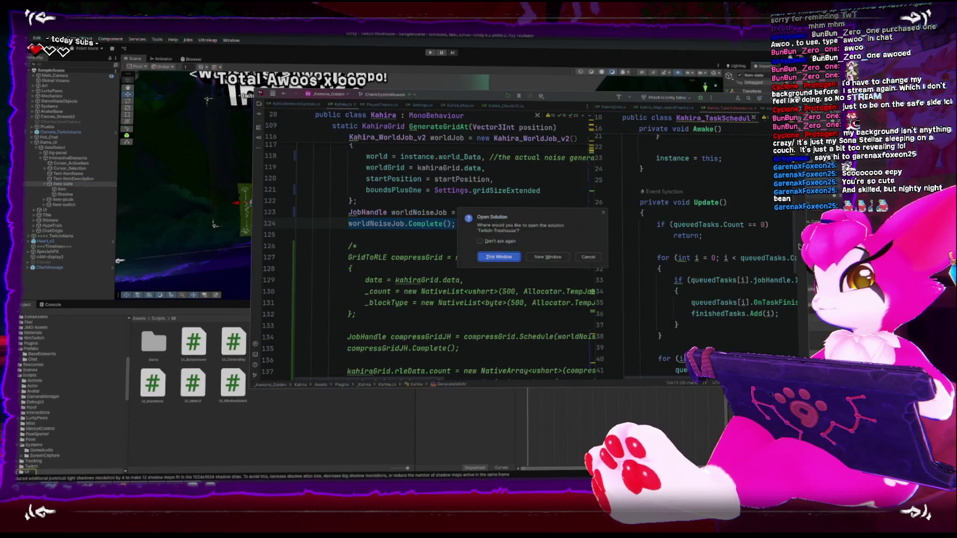
- Dismiss the Open Solution prompt and highlight the ButtonEvent usages in UI_ColliderButton.cs
click(539, 257)
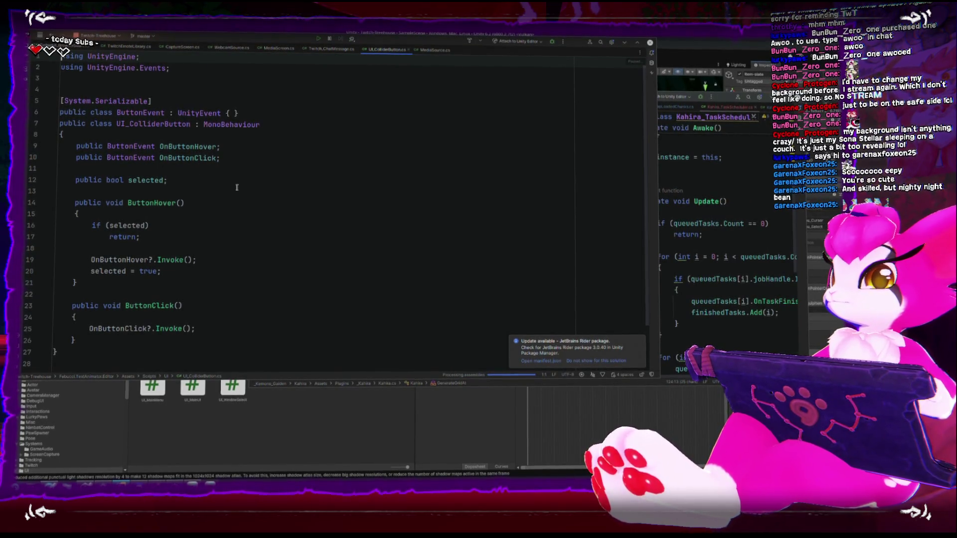
click(142, 147)
double_click(143, 159)
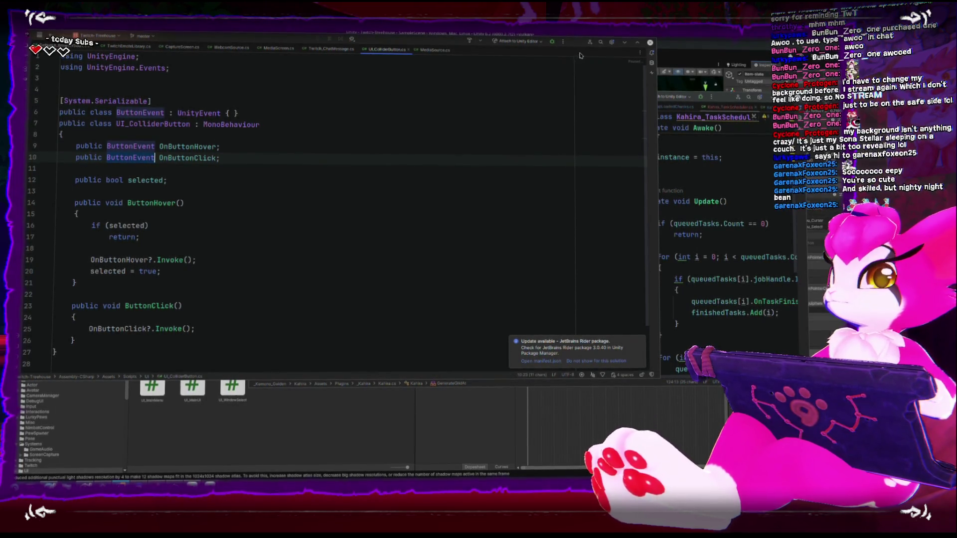
- Close Rider and select InteractiveElements, Item-slate and Item-plush in Unity's Hierarchy
click(650, 44)
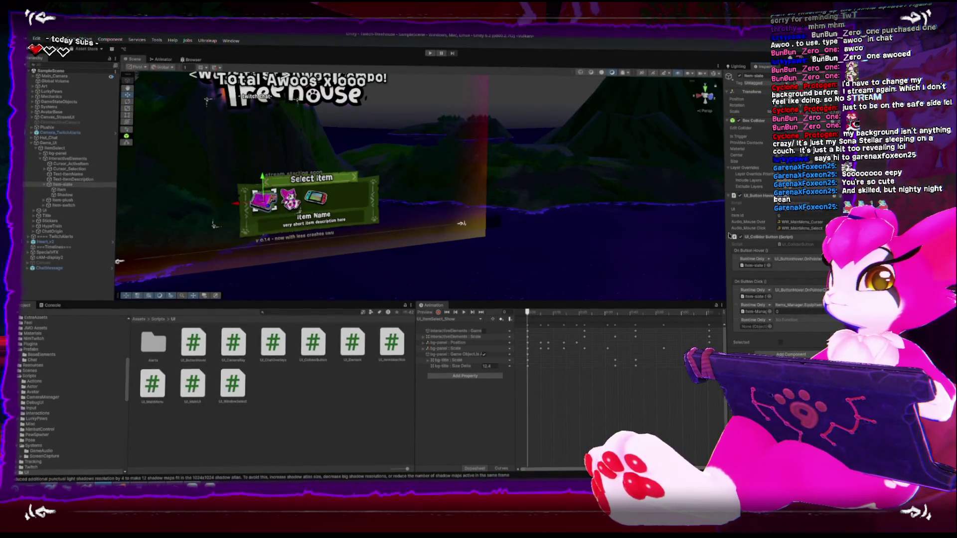
click(49, 160)
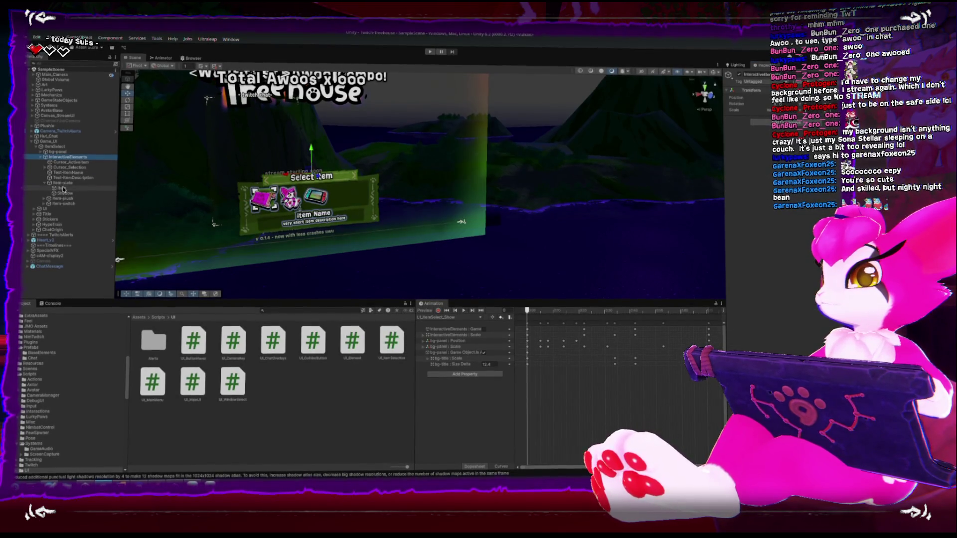
click(62, 184)
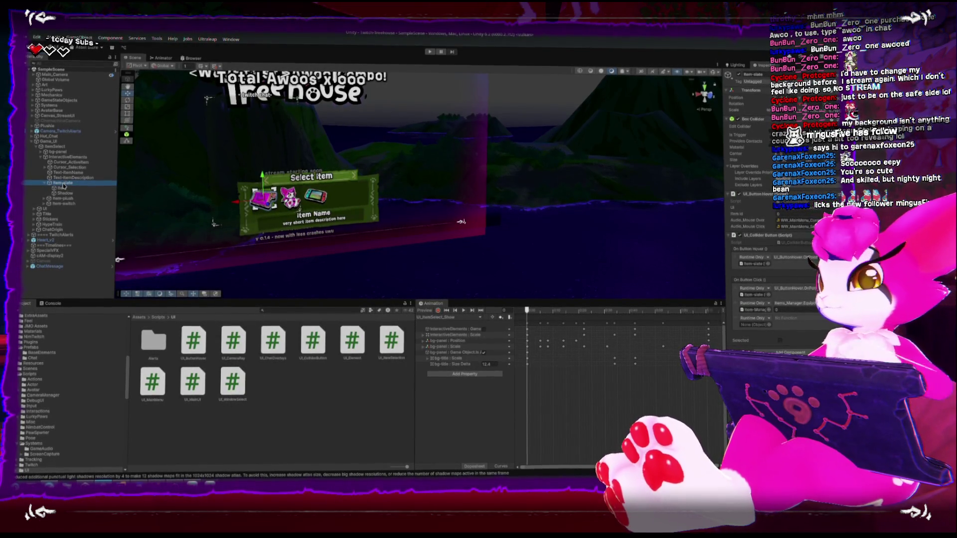
click(54, 200)
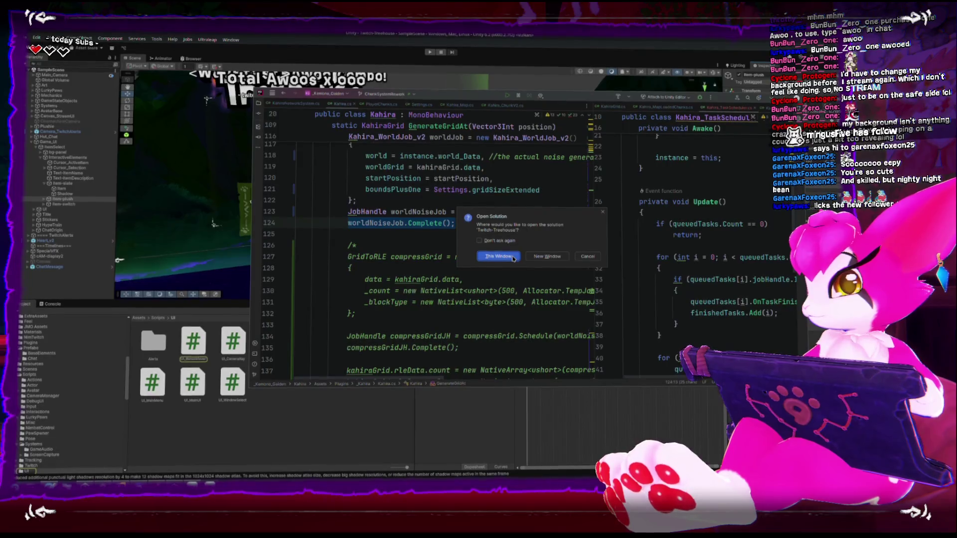
- Open the solution in a new window and highlight OnPointerEnter, OnPointerClick and UI_ButtonHover
click(544, 256)
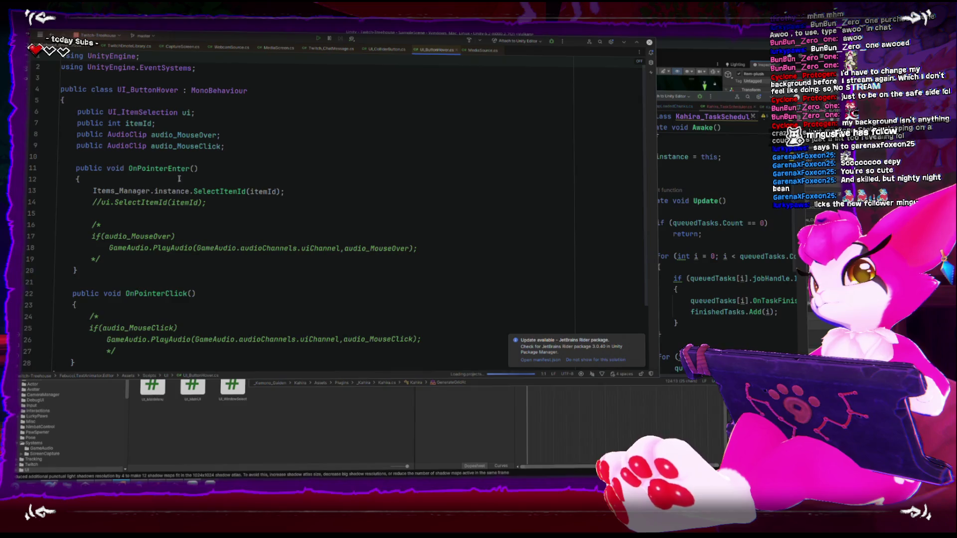
double_click(158, 170)
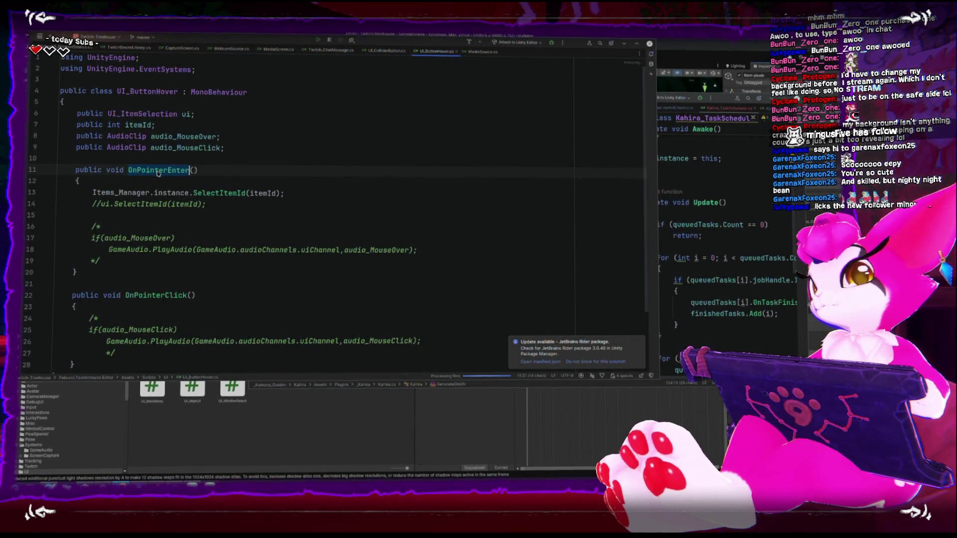
scroll(159, 202, down, 2)
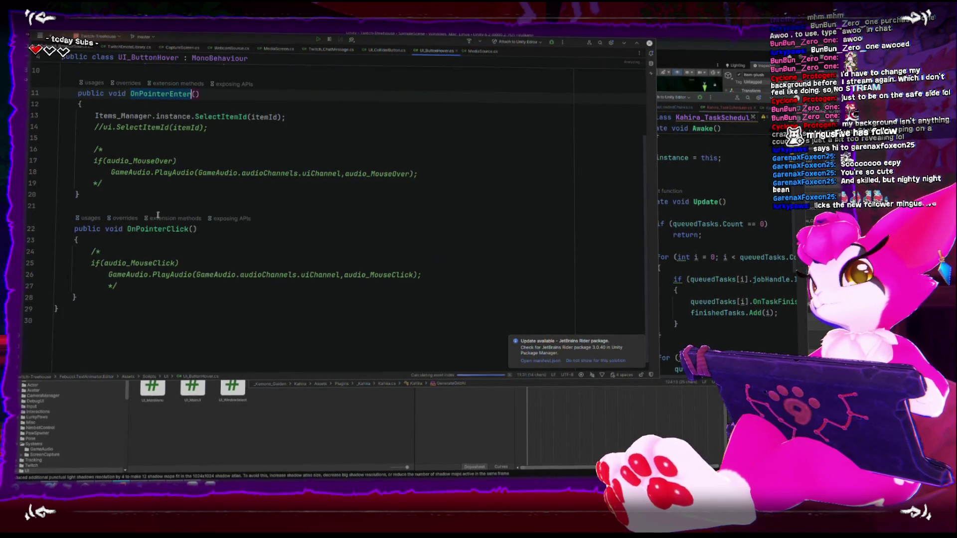
double_click(167, 228)
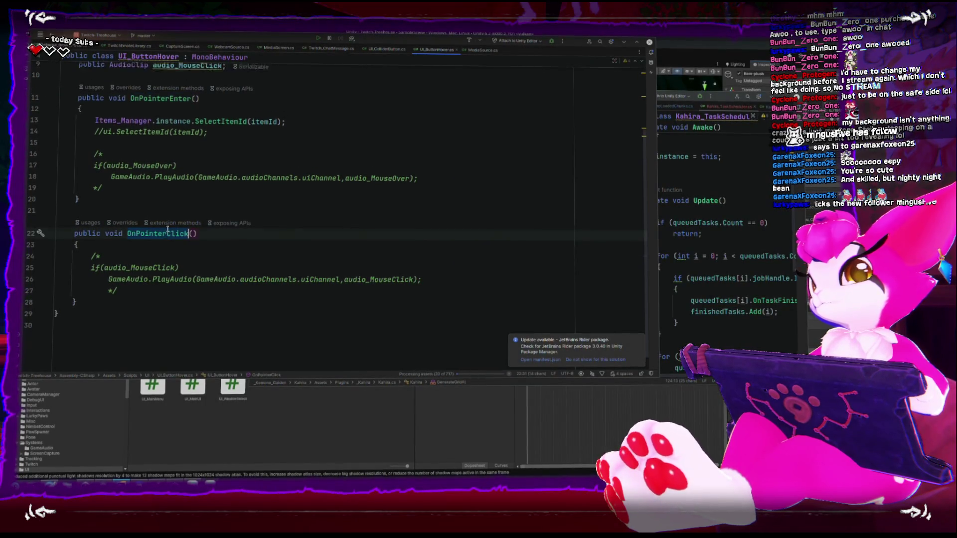
scroll(168, 228, up, 3)
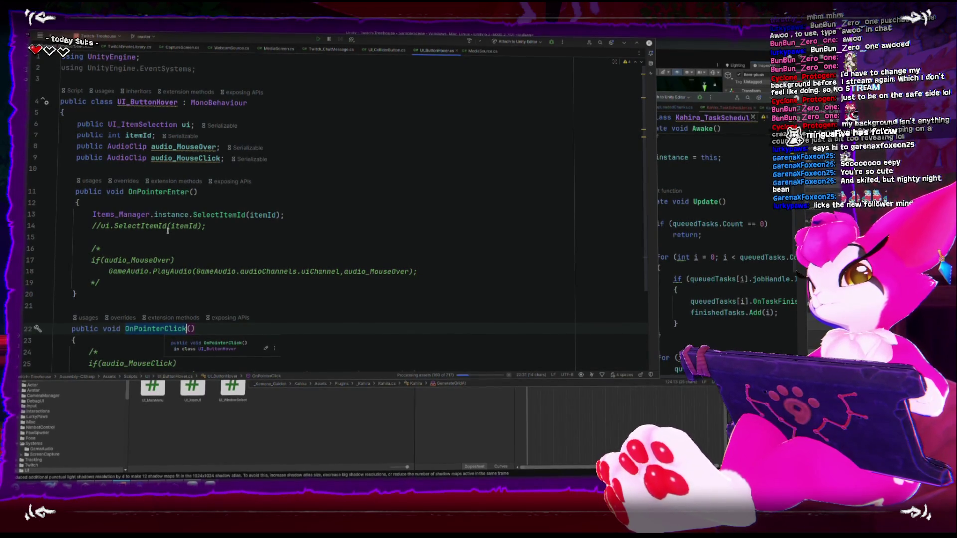
double_click(158, 102)
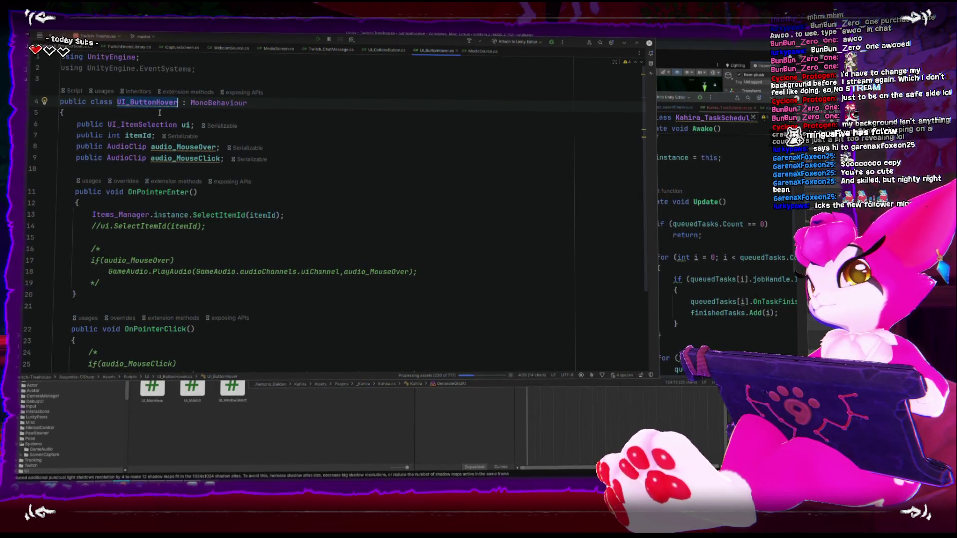
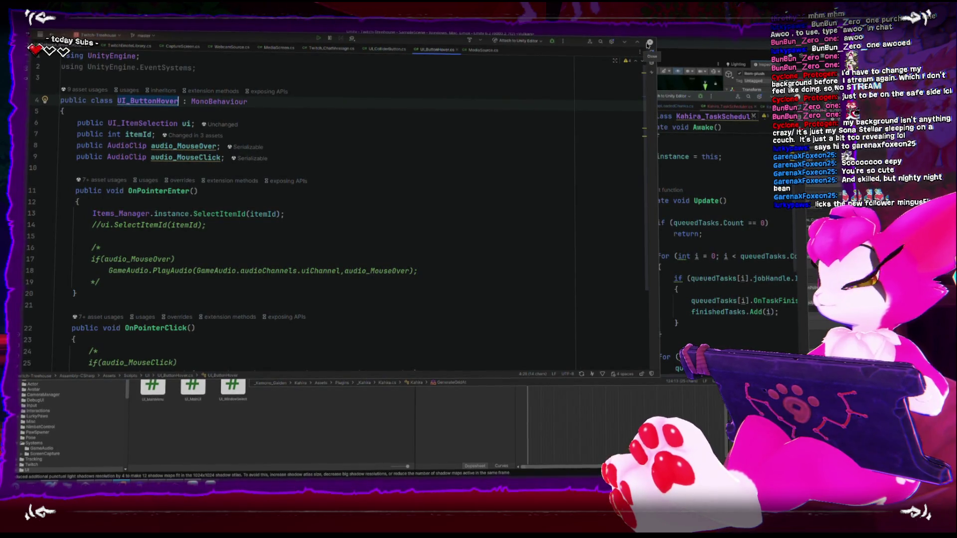
- Close Rider's UI_ButtonHover script window to bring the Unity scene back
click(649, 44)
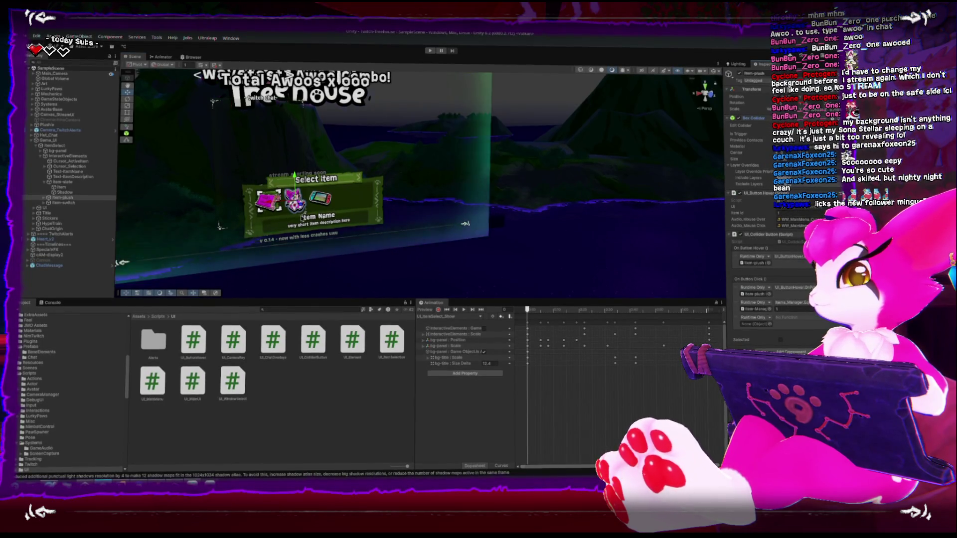
- Frame Item-plush and orbit around the Select Item panel, then switch to UI_ColliderButton.cs in Rider
key(f)
scroll(422, 189, down, 5)
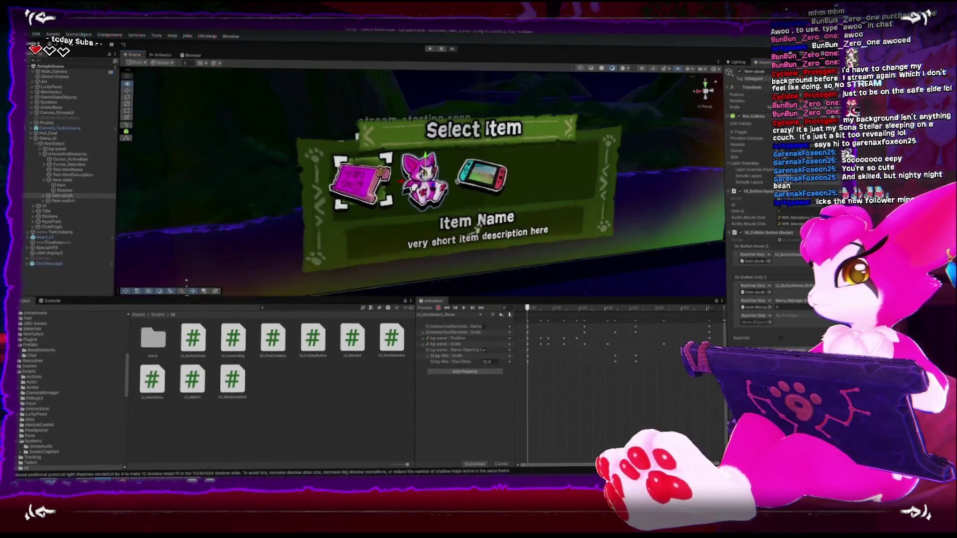
drag(648, 225, 718, 228)
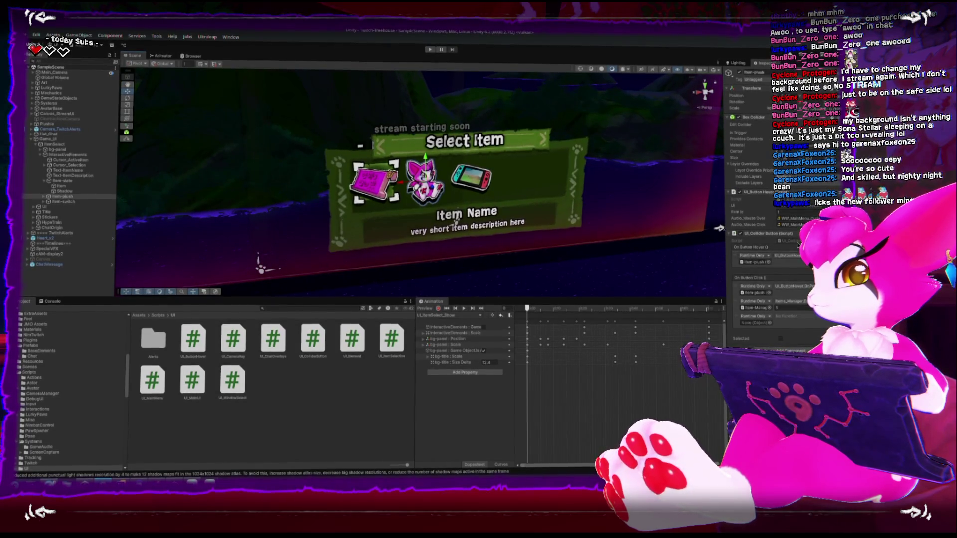
key(alt+Tab)
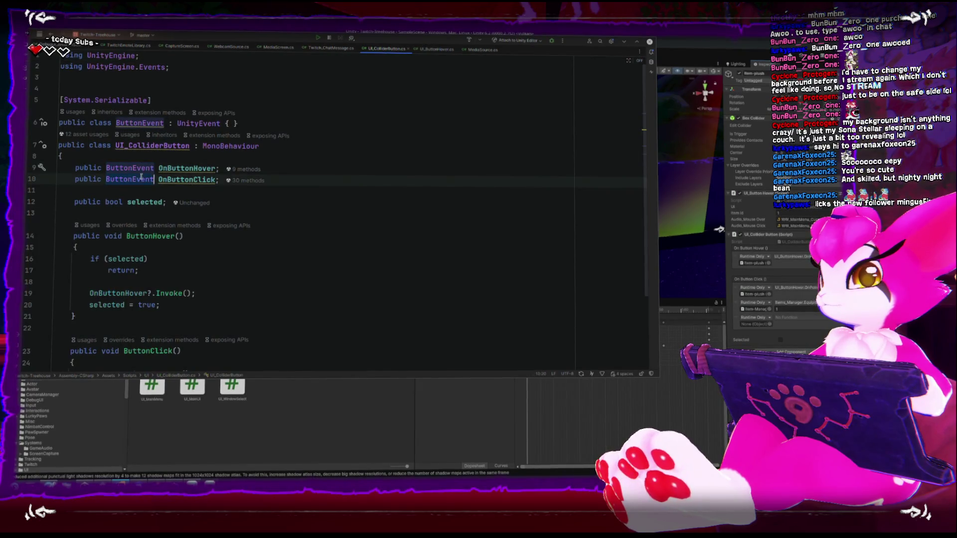
- Inspect the ButtonHover and ButtonEvent usages in UI_ColliderButton.cs
double_click(154, 235)
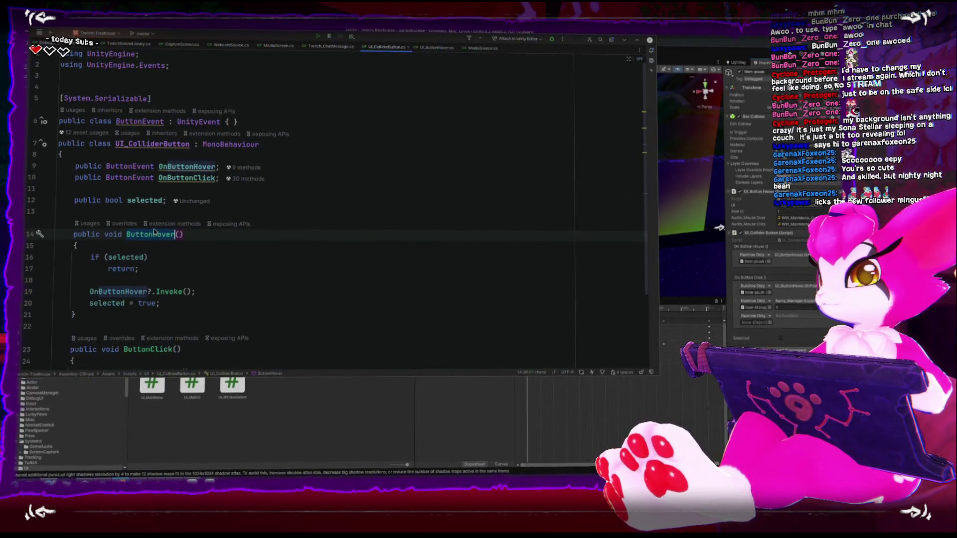
double_click(124, 168)
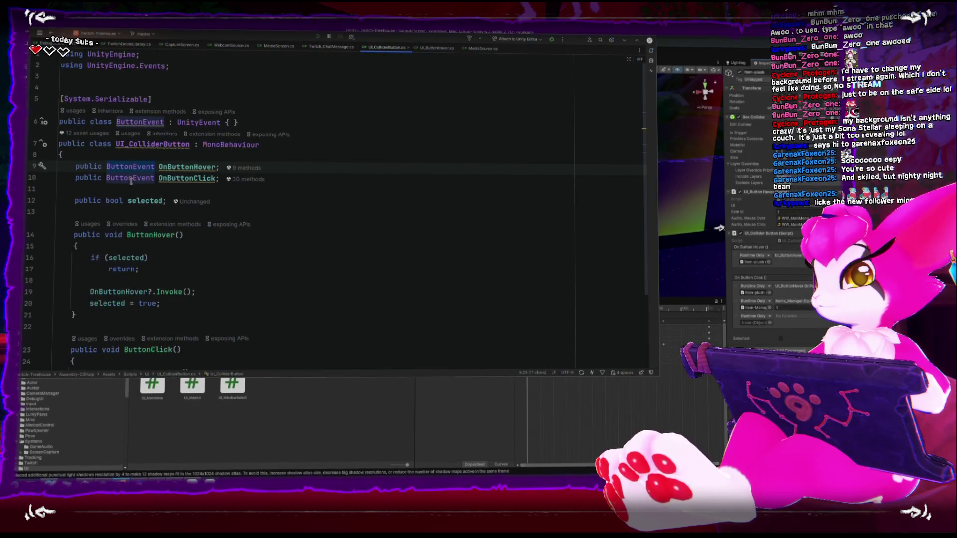
scroll(127, 175, down, 1)
scroll(132, 181, down, 2)
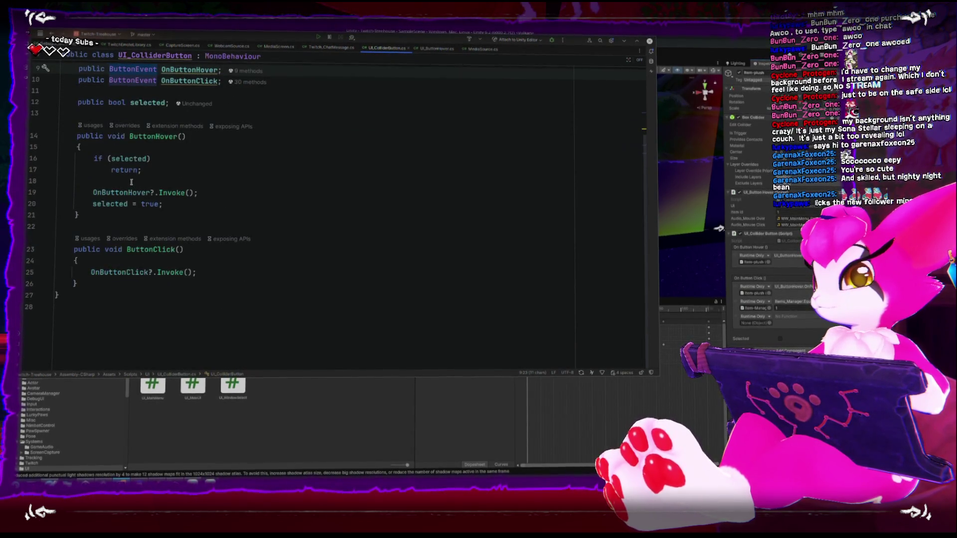
scroll(131, 183, up, 3)
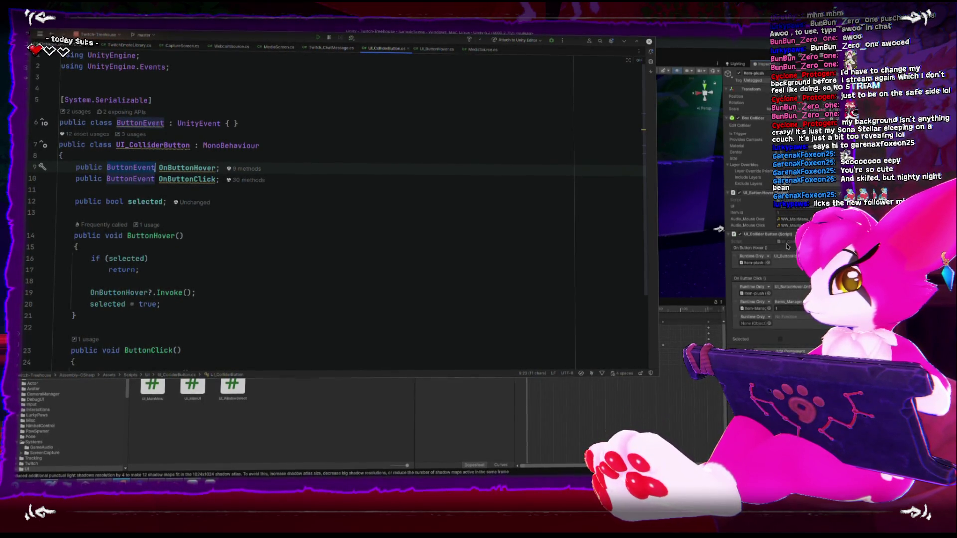
scroll(663, 99, down, 2)
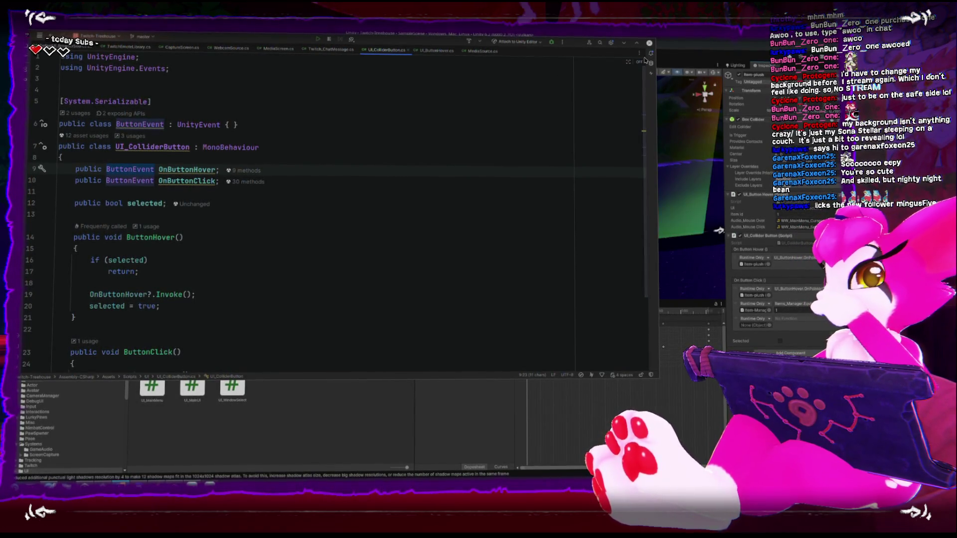
- Select Game_UI in Unity and open its UI_CameraRay script
click(663, 100)
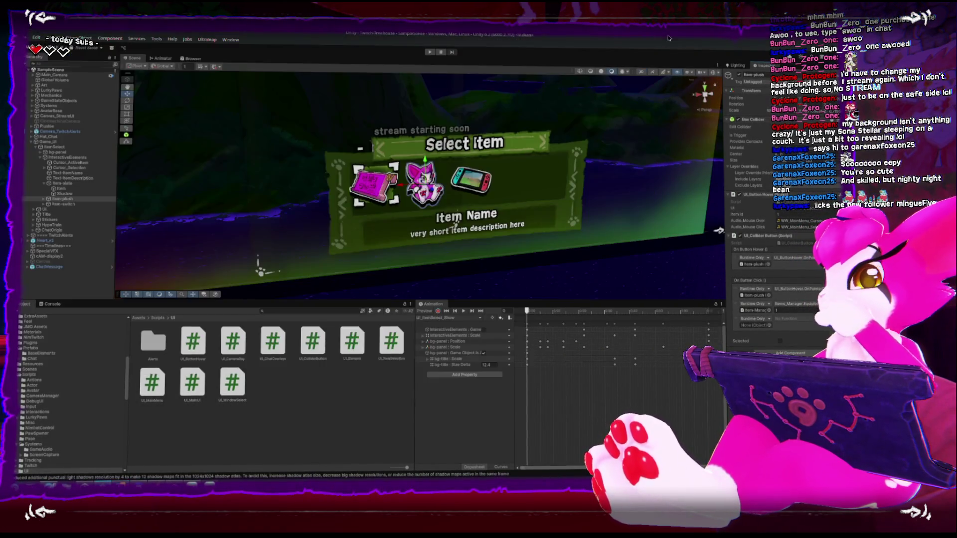
click(55, 142)
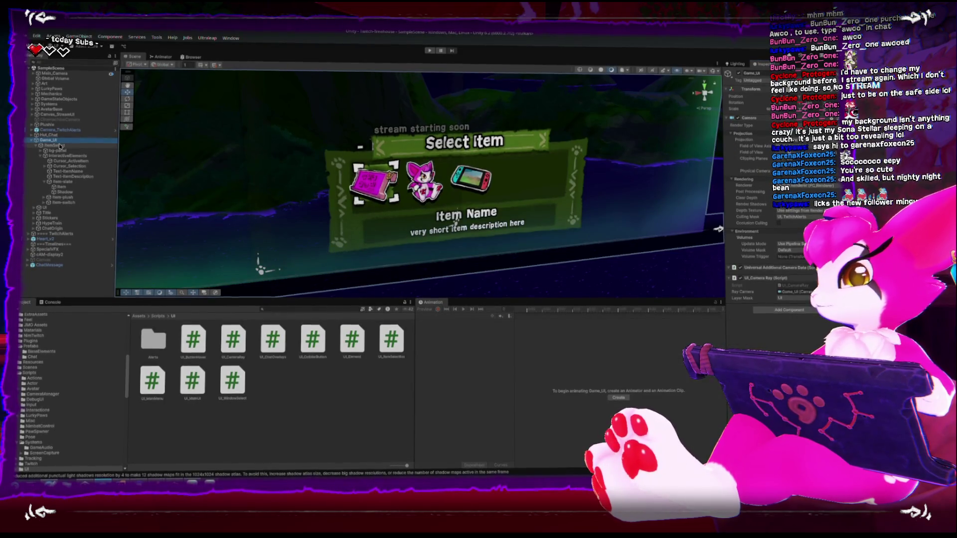
double_click(793, 289)
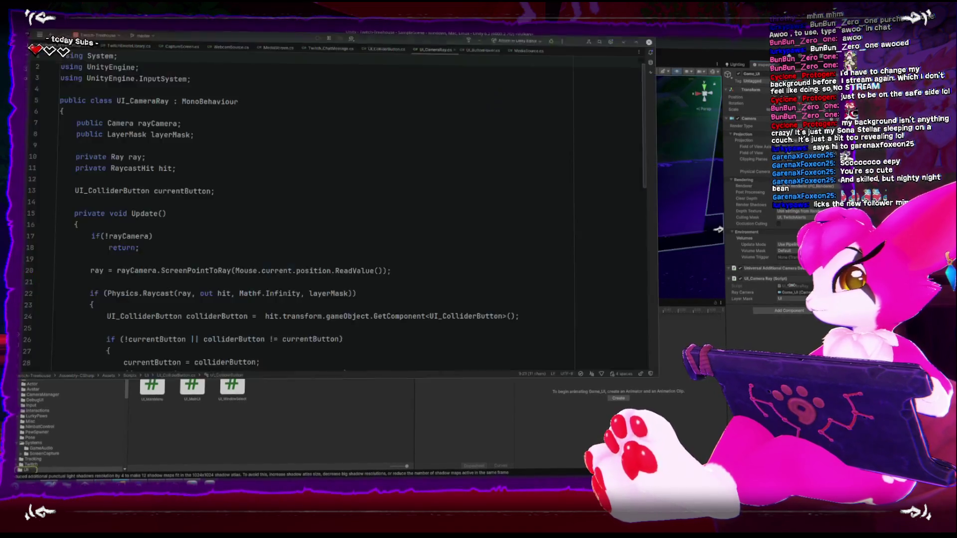
- Read UI_CameraRay's raycast code, highlighting the line 24 colliderButton declaration, then return to Unity
scroll(409, 223, down, 3)
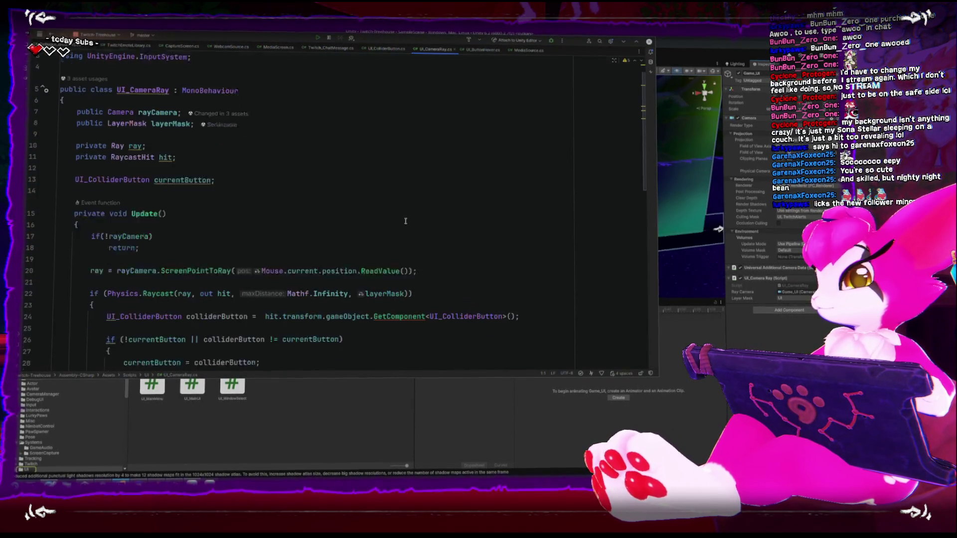
scroll(420, 225, down, 2)
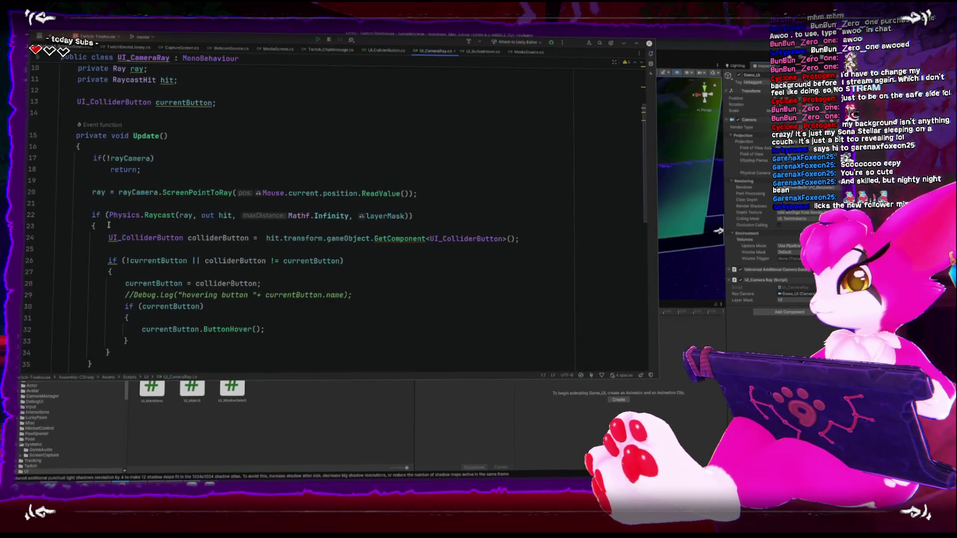
click(250, 237)
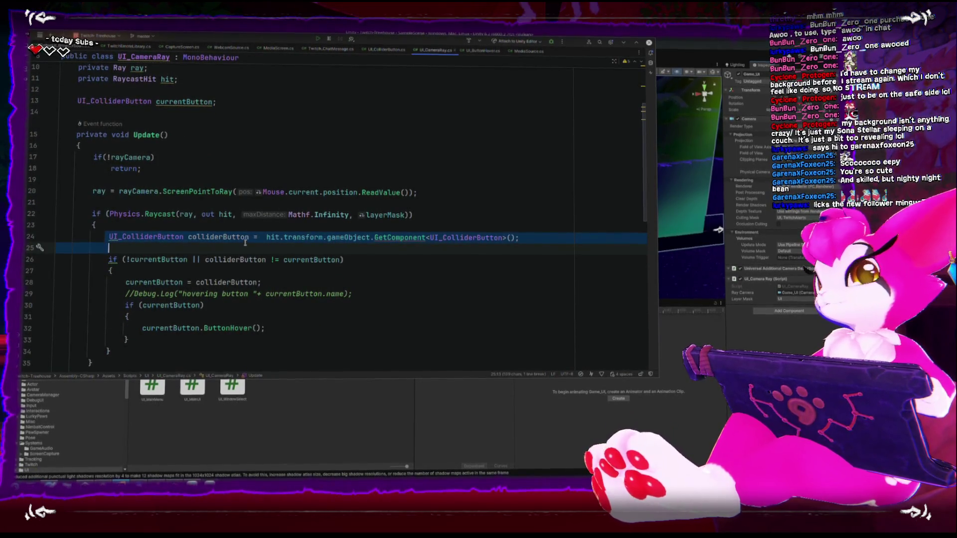
drag(254, 237, 107, 237)
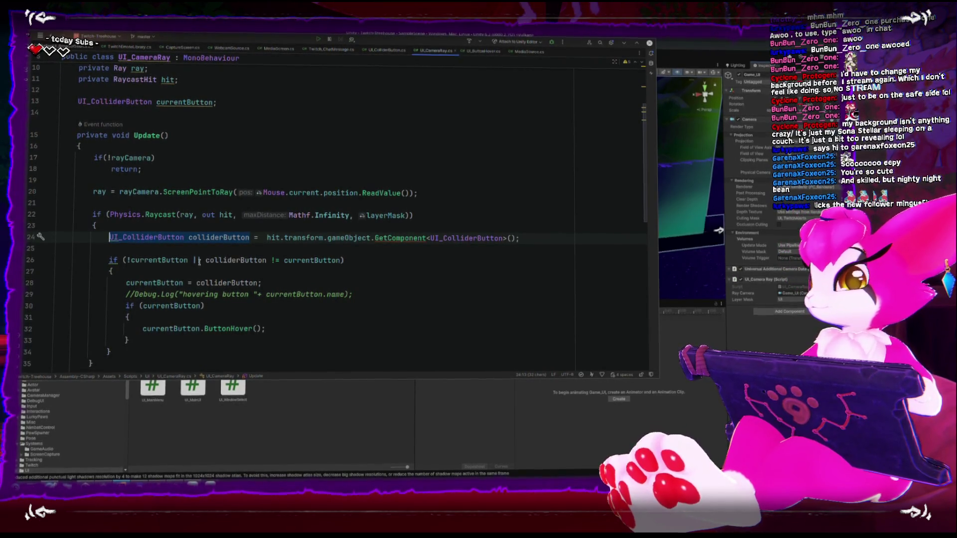
scroll(198, 261, up, 3)
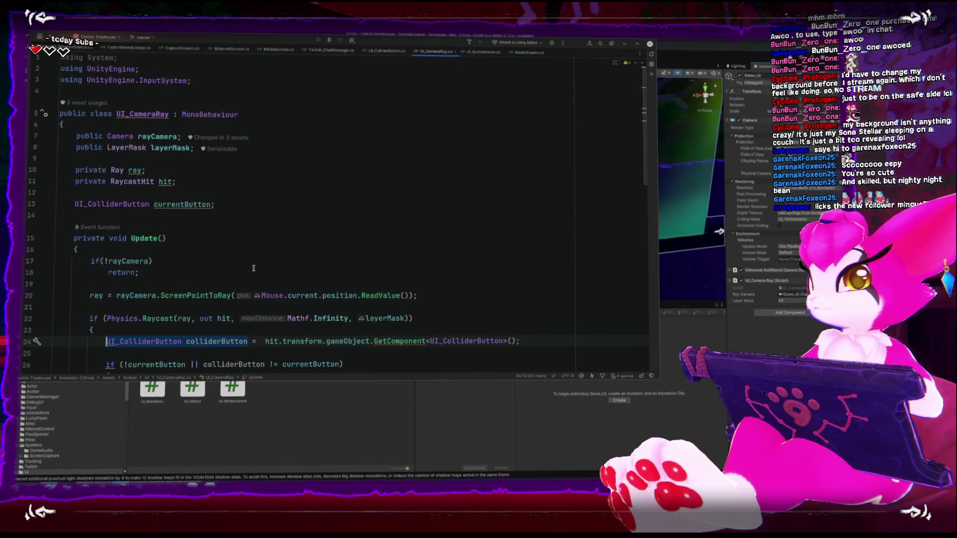
click(665, 150)
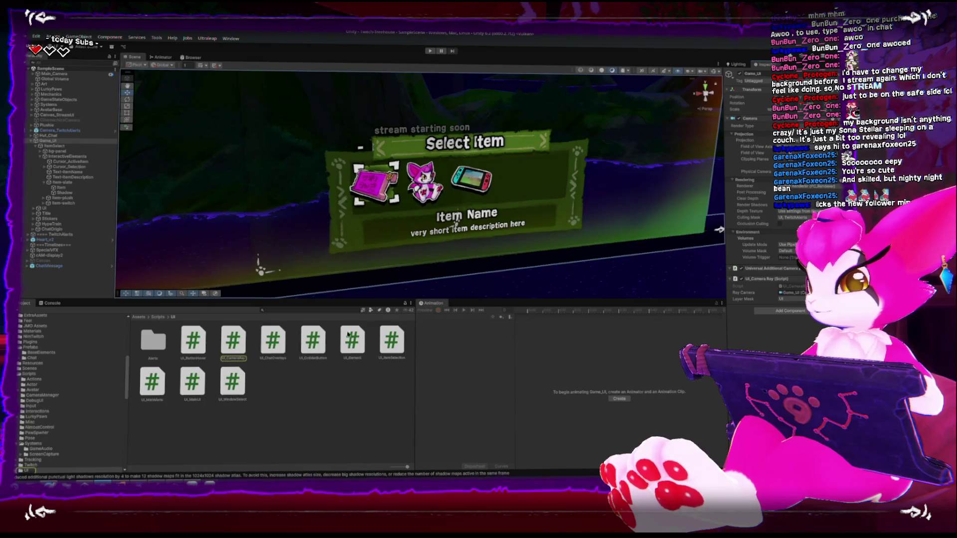
- Inspect Cursor_ActiveItem and Item-slate, previewing the UI_CameraRay and UI_ButtonHover scripts
click(227, 351)
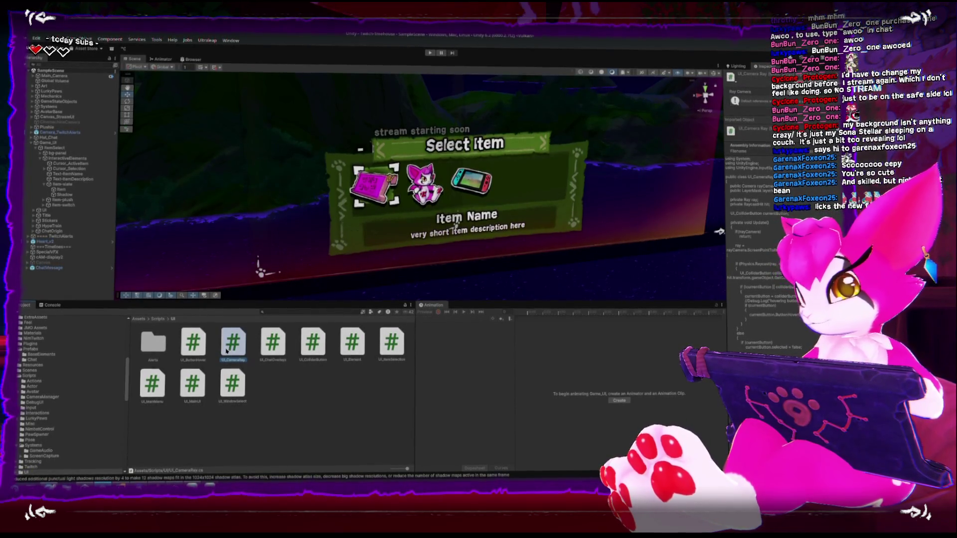
click(70, 164)
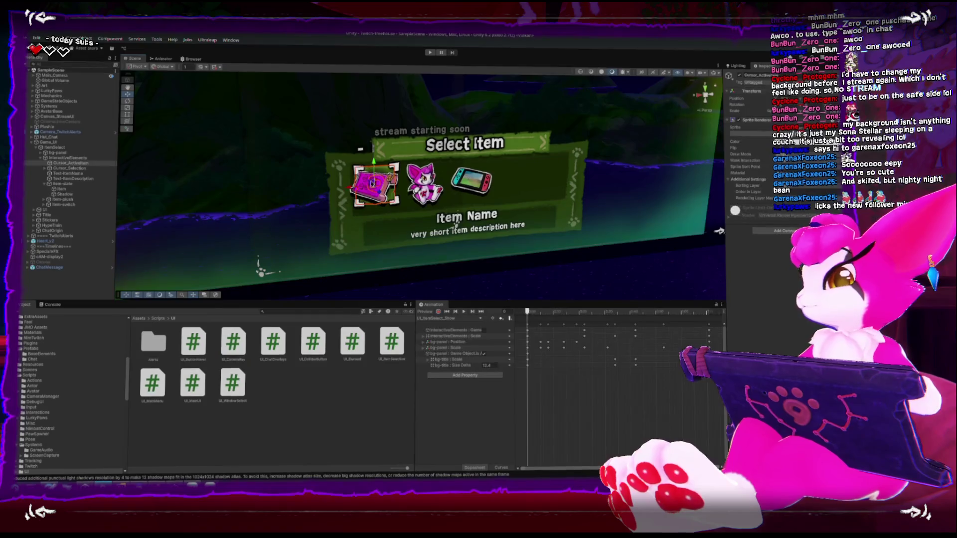
click(63, 183)
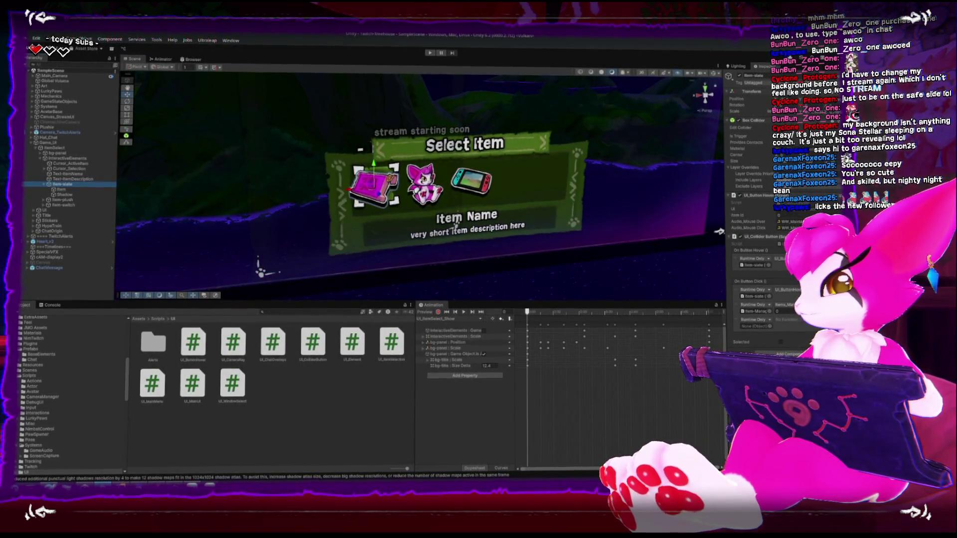
click(763, 244)
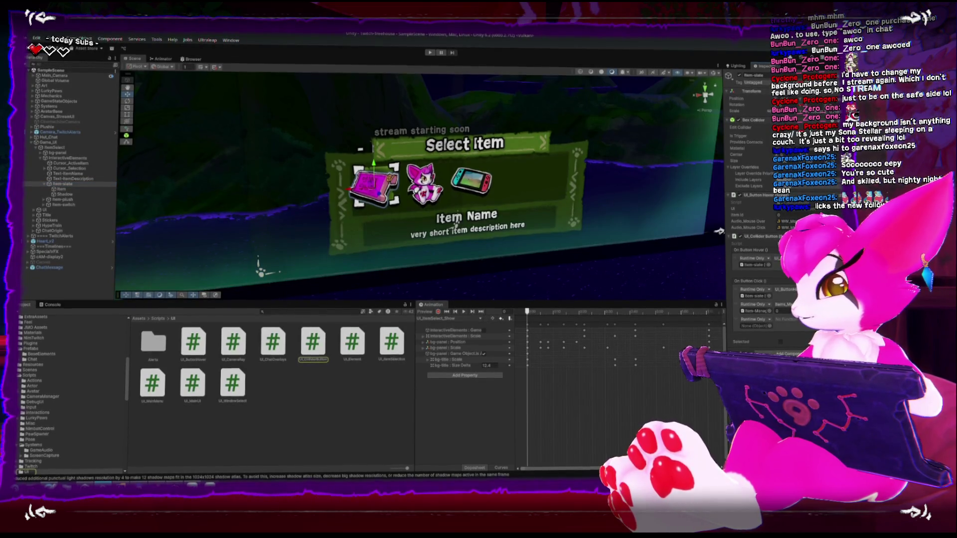
click(224, 343)
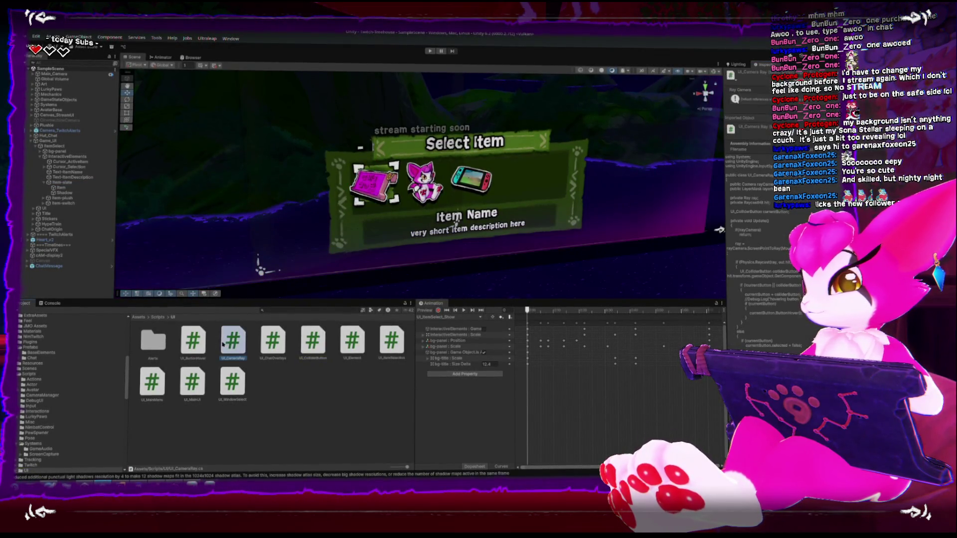
click(202, 345)
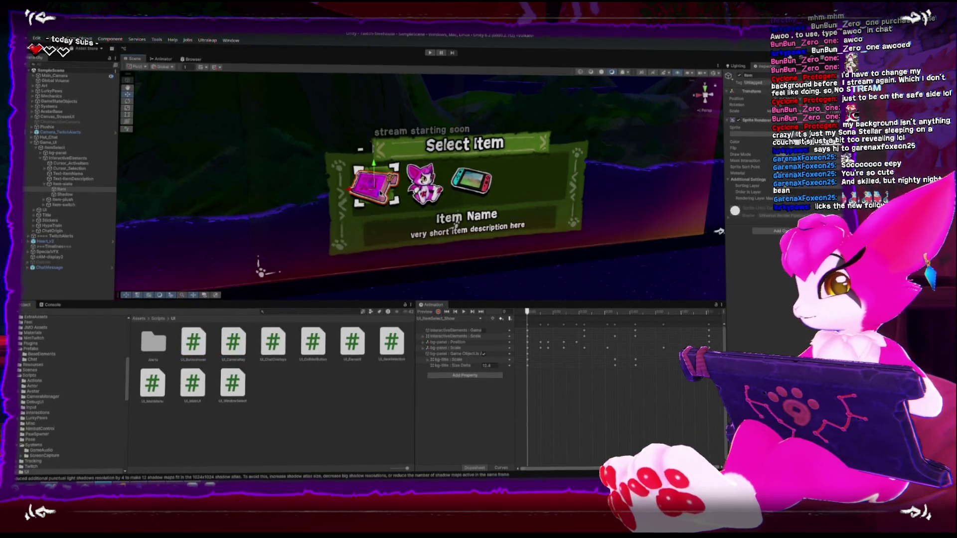
- Check Item and Item-slate's UI_ColliderButton, then open UI_CameraRay from the UI scripts folder
click(78, 191)
click(74, 183)
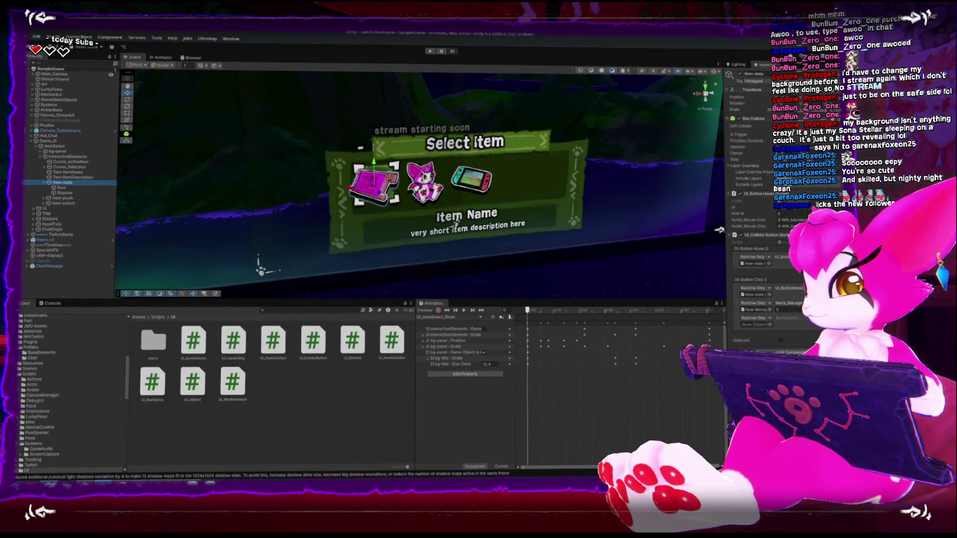
click(760, 242)
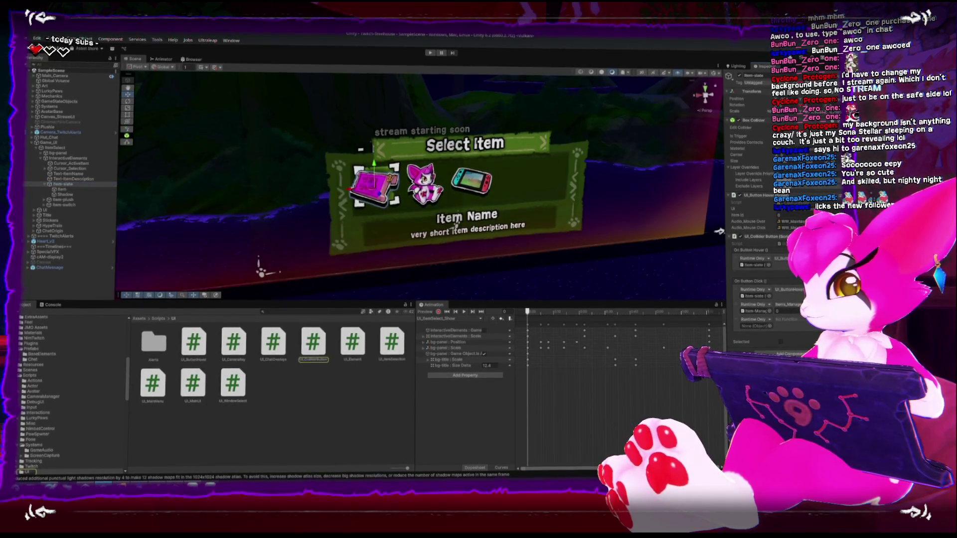
click(240, 343)
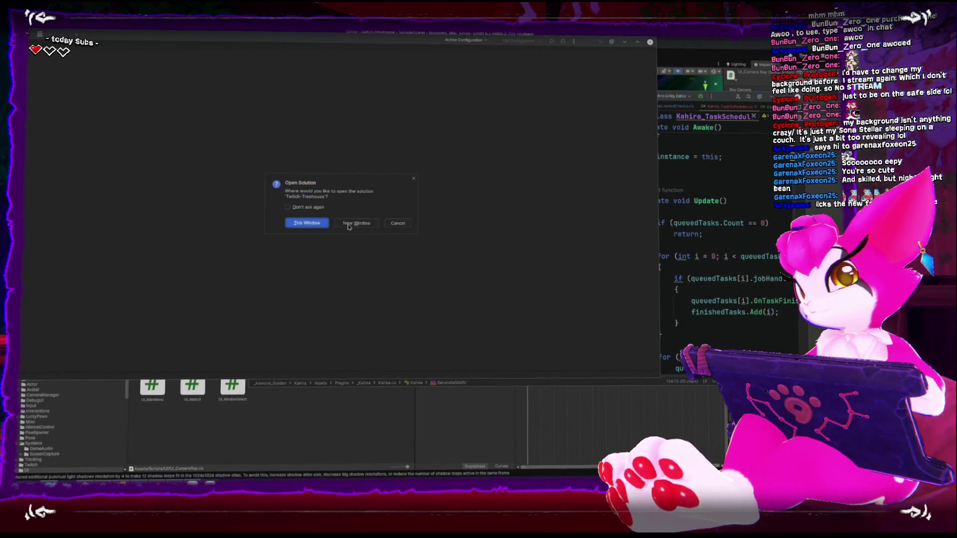
- Choose a window option in Open Solution to load Twitch-Treehouse with UI_CameraRay.cs
click(374, 226)
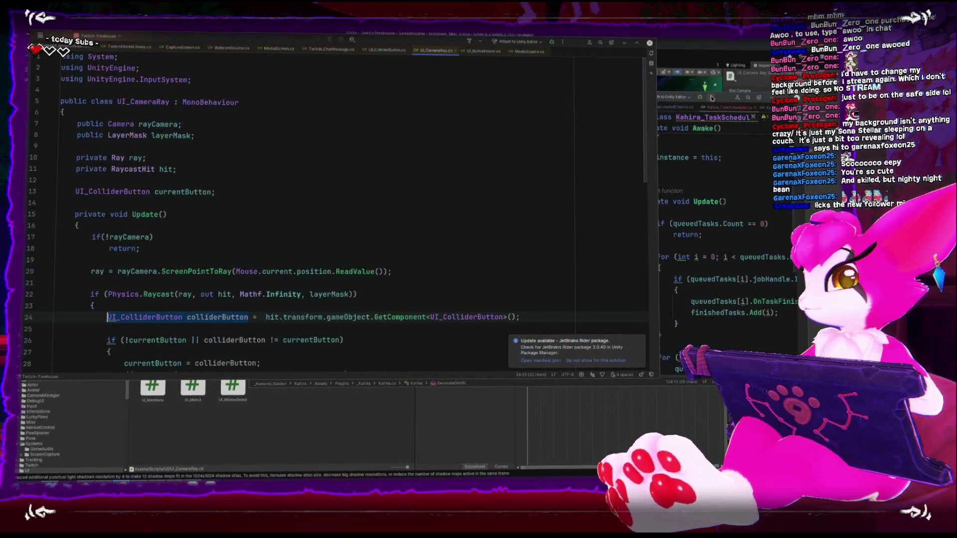
click(731, 100)
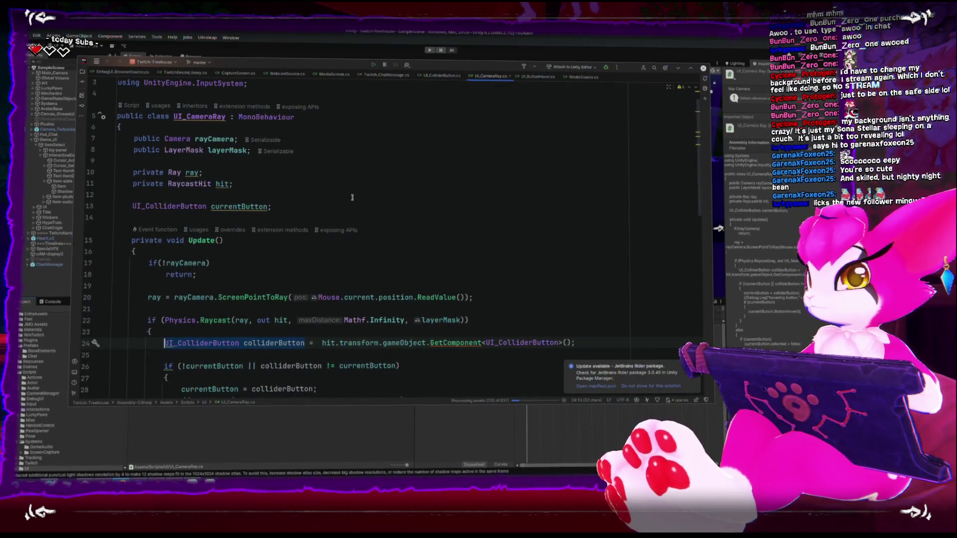
- Scroll UI_CameraRay.cs, highlight UI_ColliderButton in the GetComponent call, then minimize Rider
scroll(334, 219, down, 1)
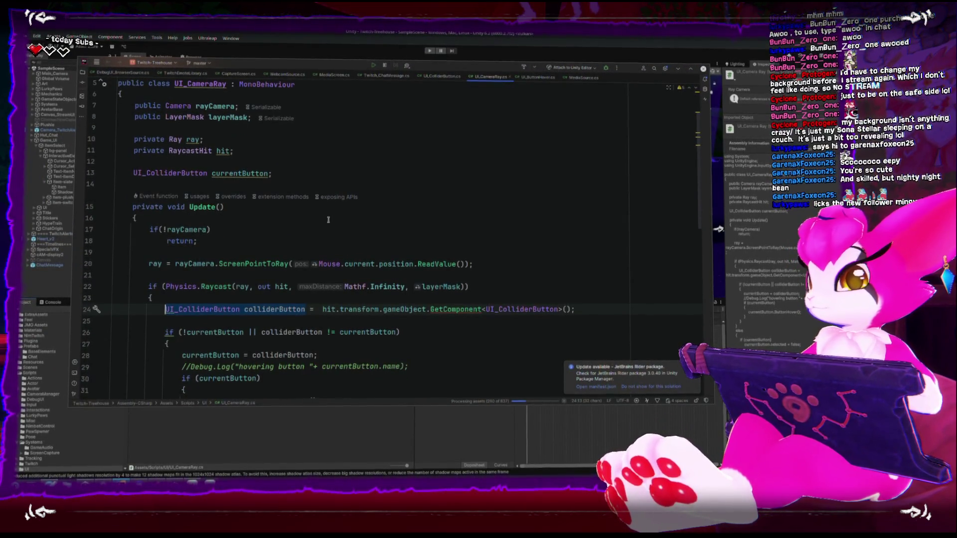
scroll(298, 231, down, 1)
scroll(298, 231, down, 3)
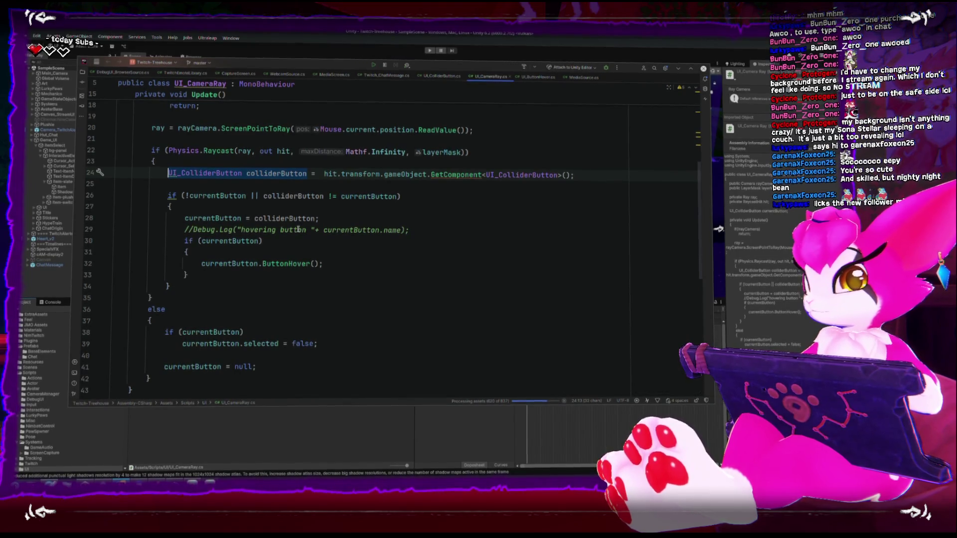
double_click(526, 175)
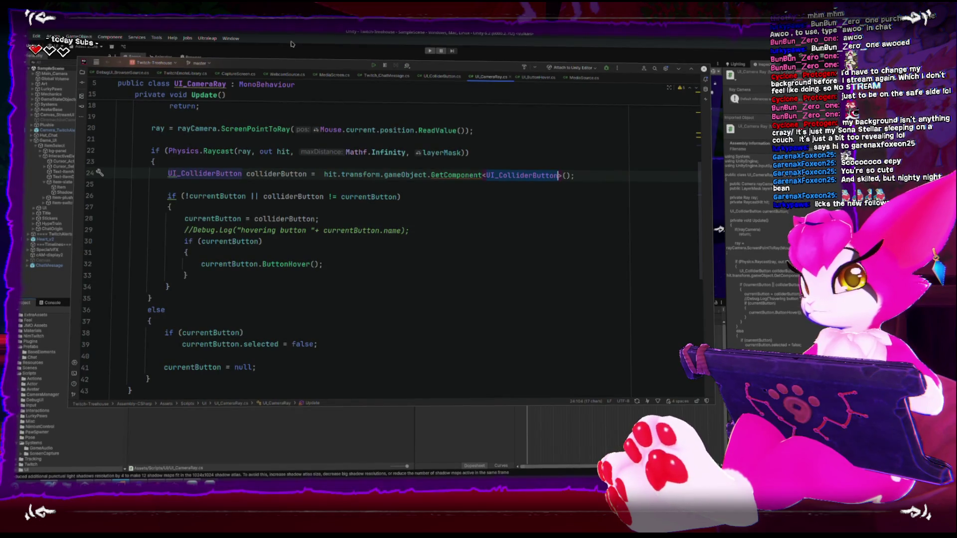
click(678, 70)
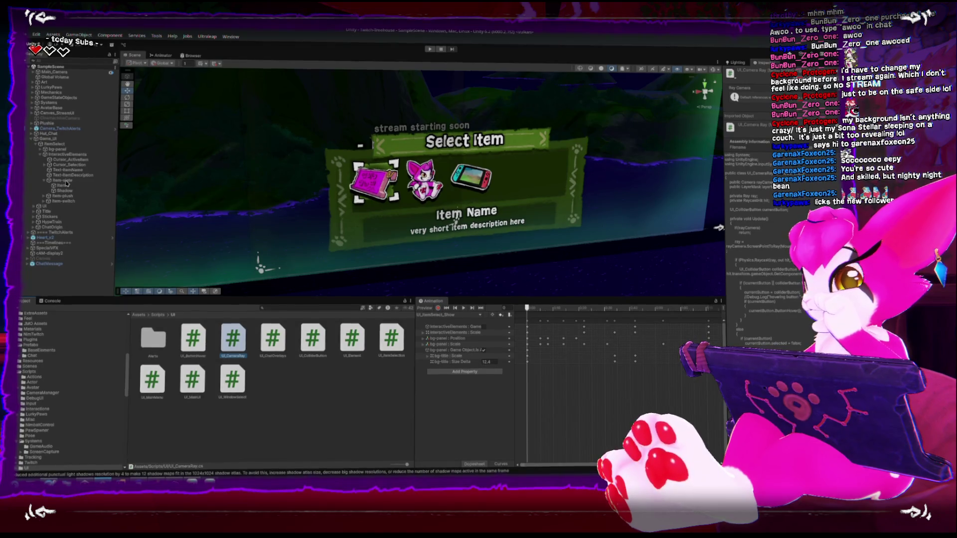
- Select Item-state in the Hierarchy and open UI_CameraRay from the Project window
click(66, 182)
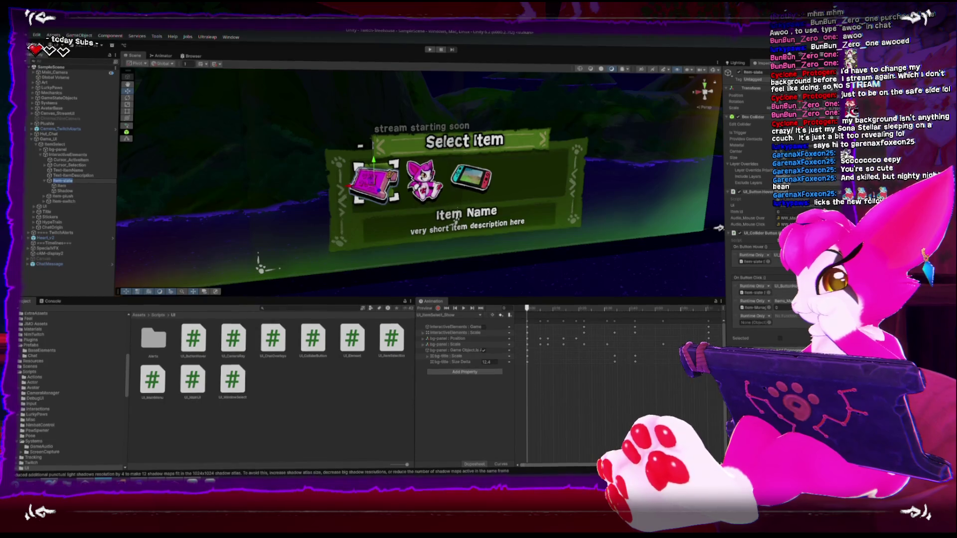
double_click(233, 339)
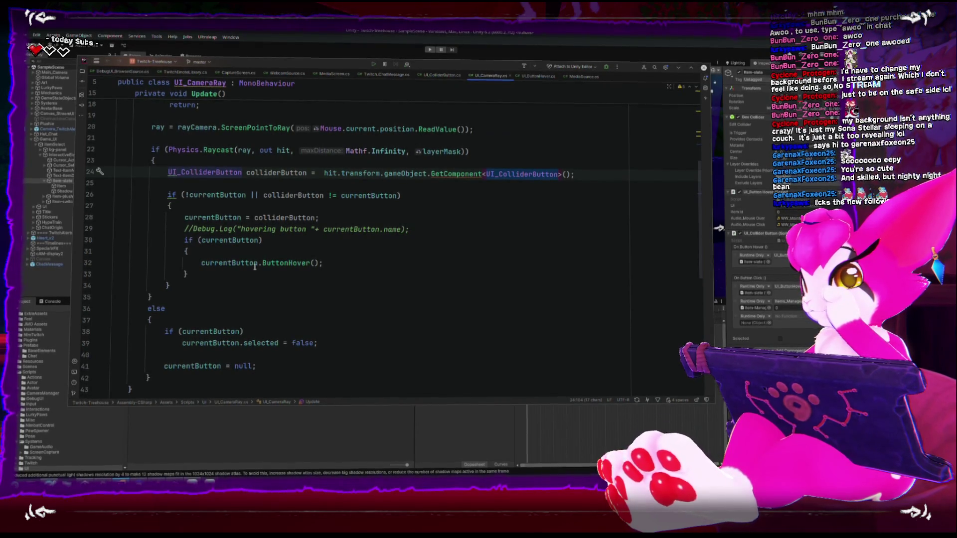
- Delete the stray blank line after MouseClick in UI_CameraRay
double_click(274, 261)
scroll(273, 260, down, 3)
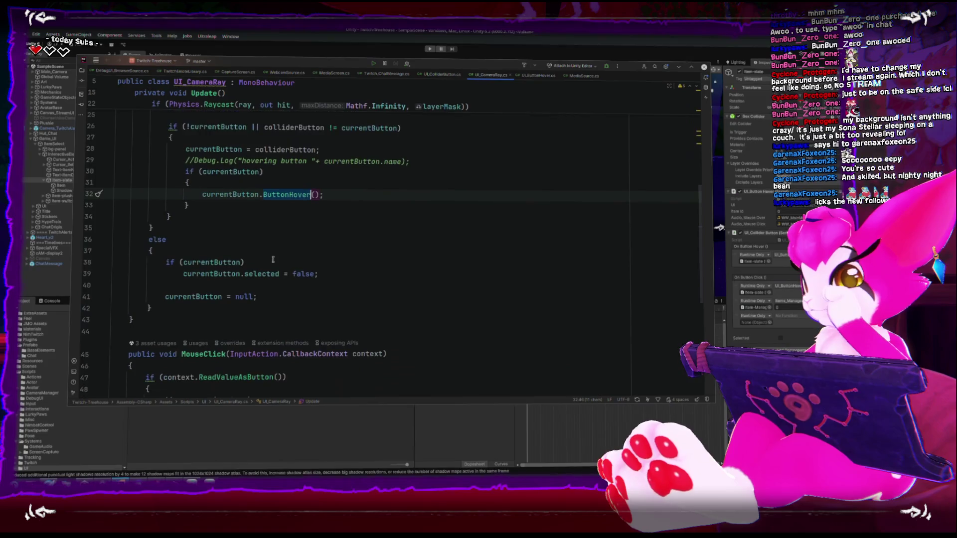
scroll(272, 257, down, 3)
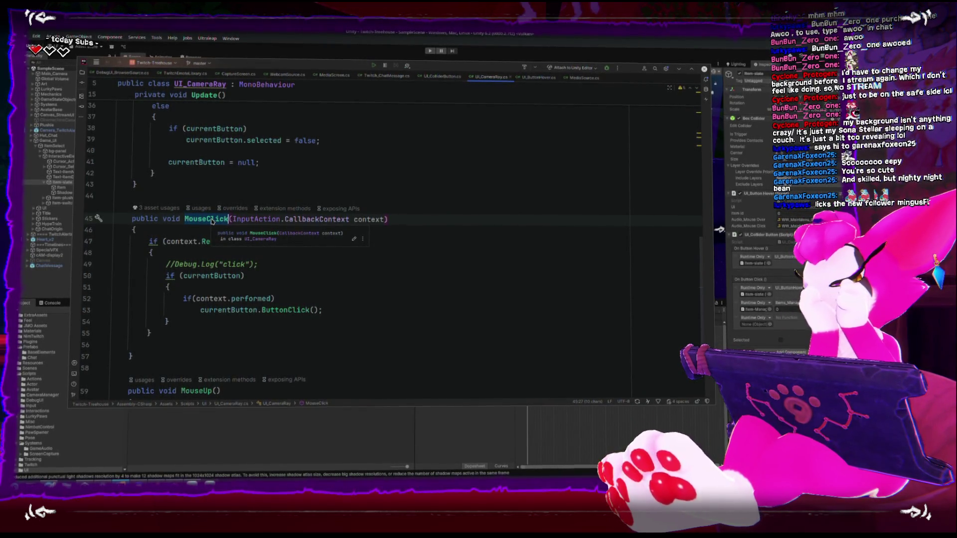
scroll(252, 270, up, 1)
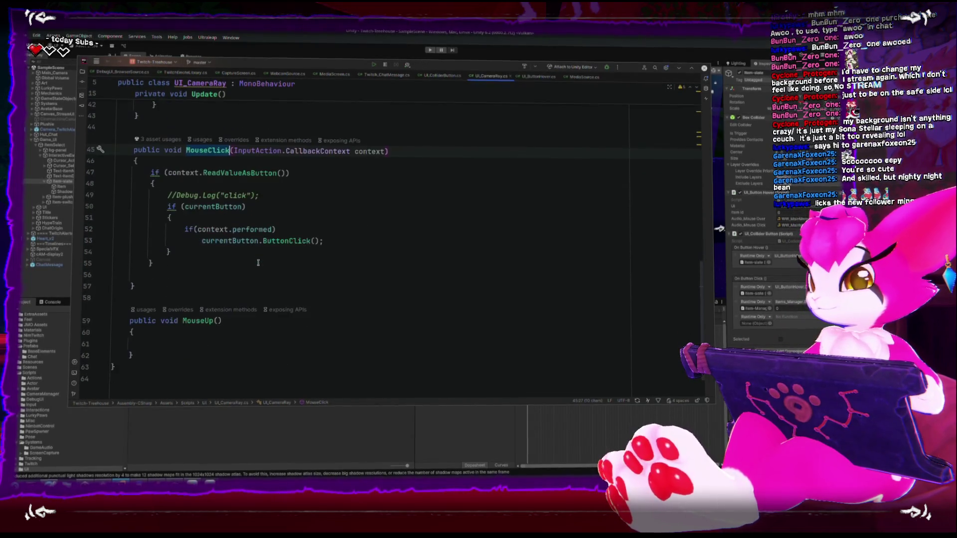
scroll(253, 270, down, 3)
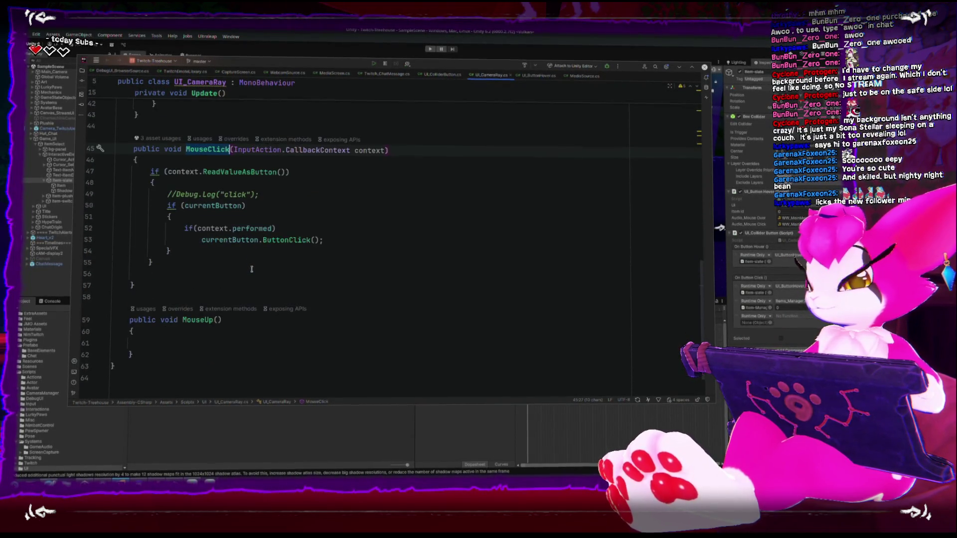
click(176, 274)
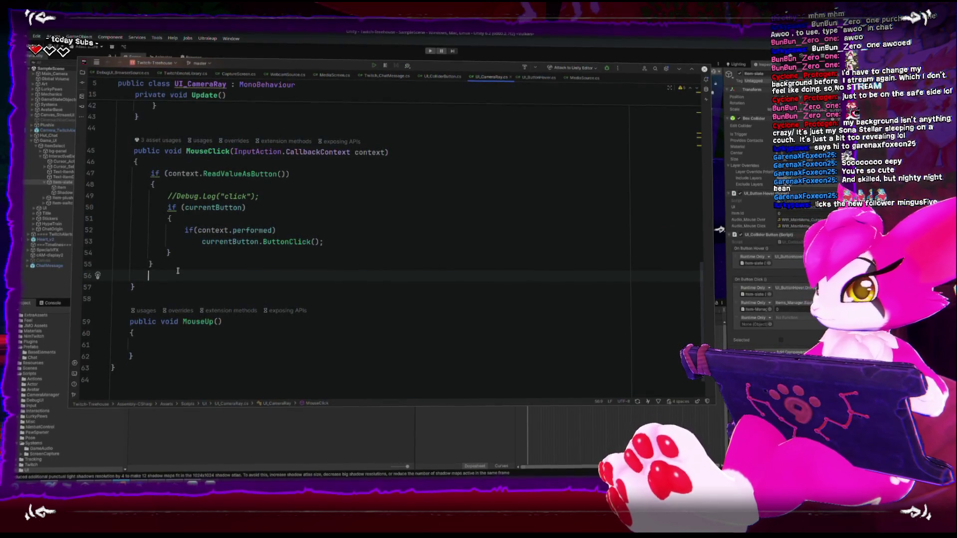
key(BackSpace)
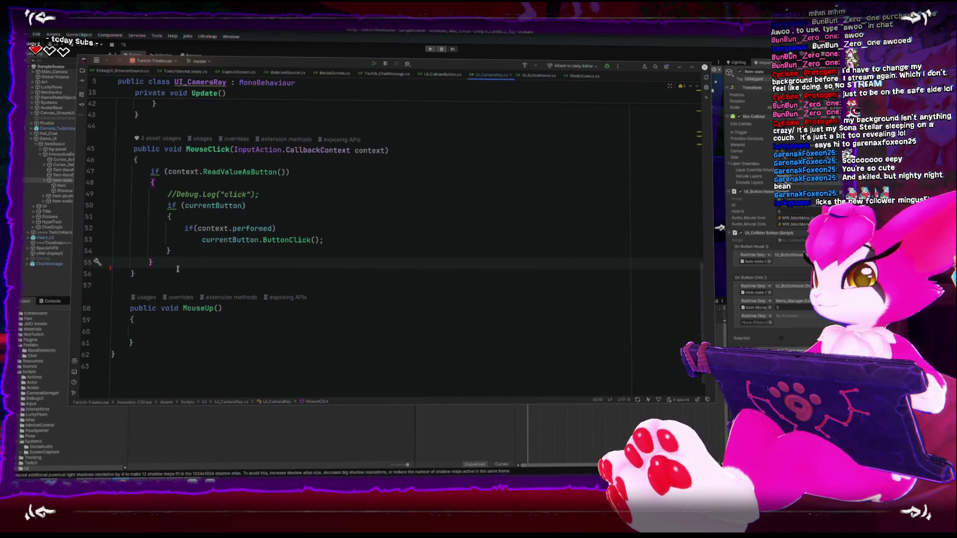
- Delete the commented-out hover Debug.Log line, then exit Rider
scroll(198, 262, up, 10)
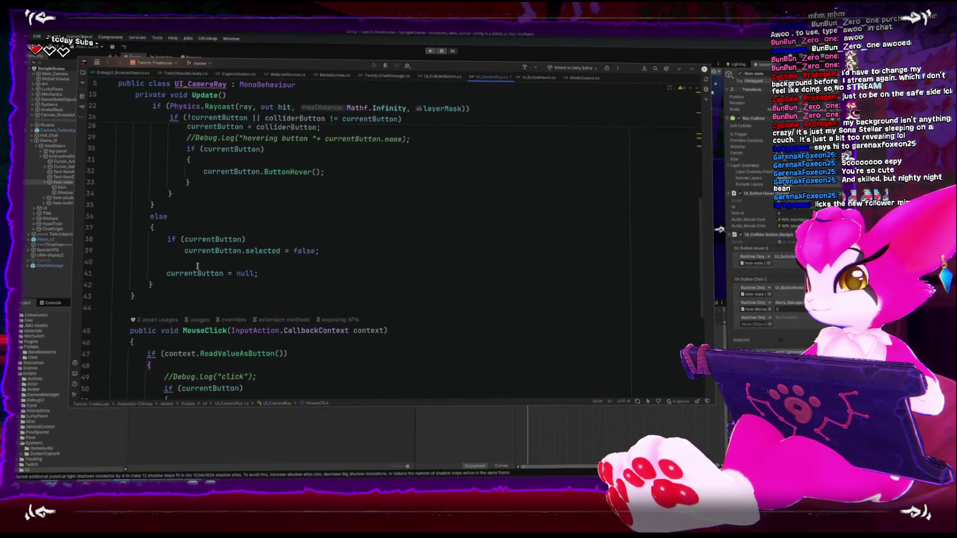
drag(184, 273, 495, 273)
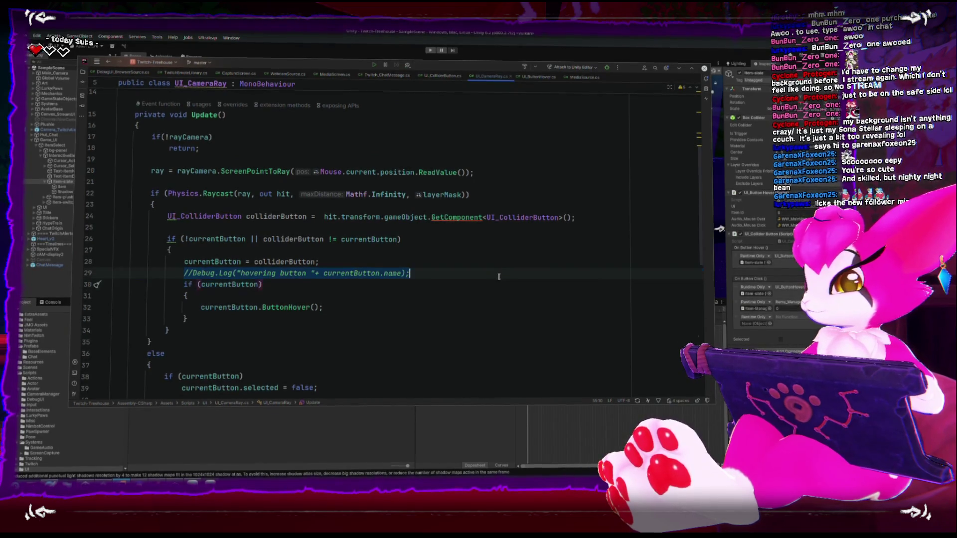
key(BackSpace)
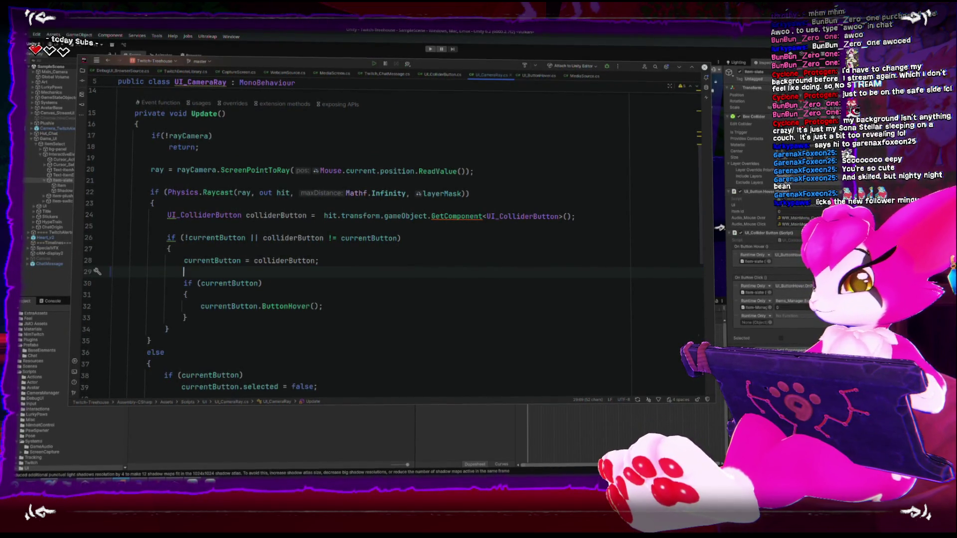
key(BackSpace)
scroll(498, 279, down, 1)
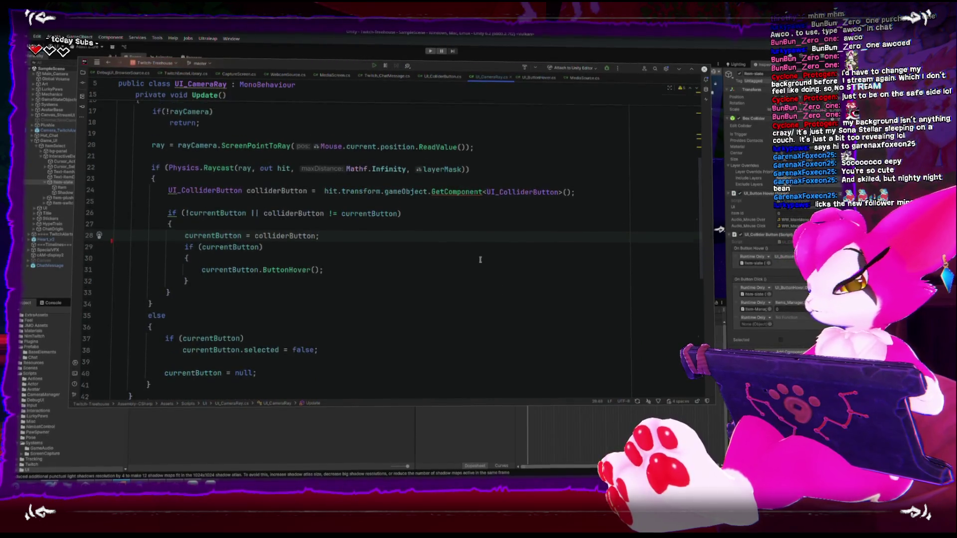
scroll(499, 279, up, 5)
scroll(416, 288, down, 5)
scroll(416, 287, down, 5)
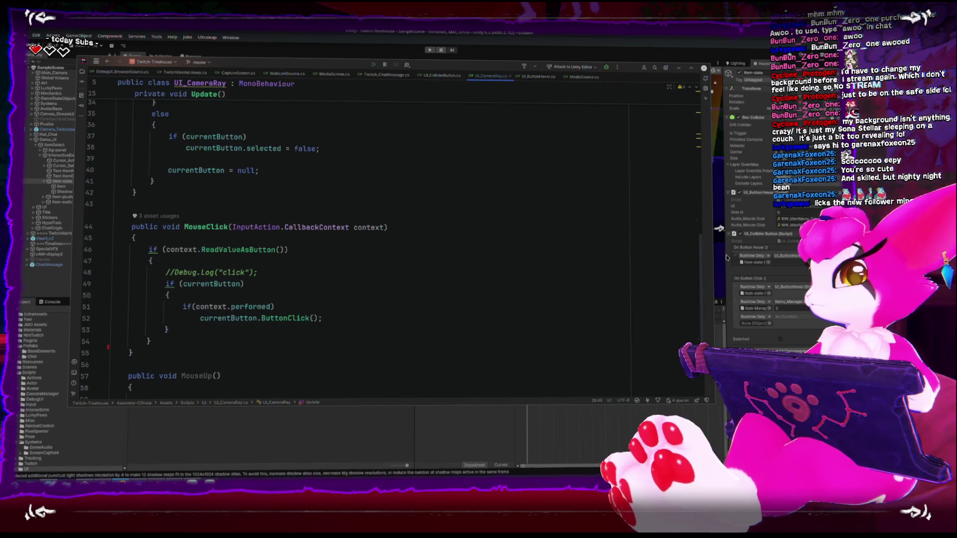
scroll(703, 221, up, 8)
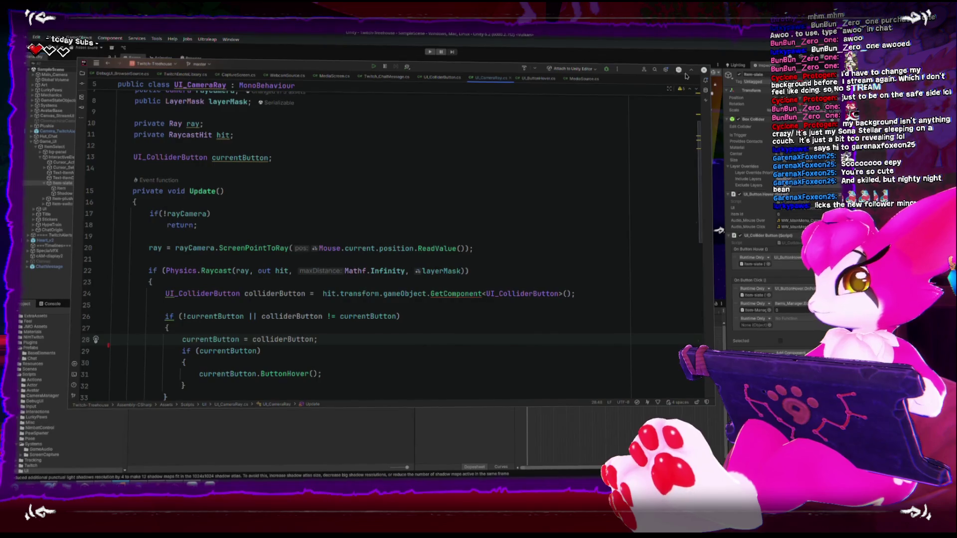
click(704, 70)
click(407, 247)
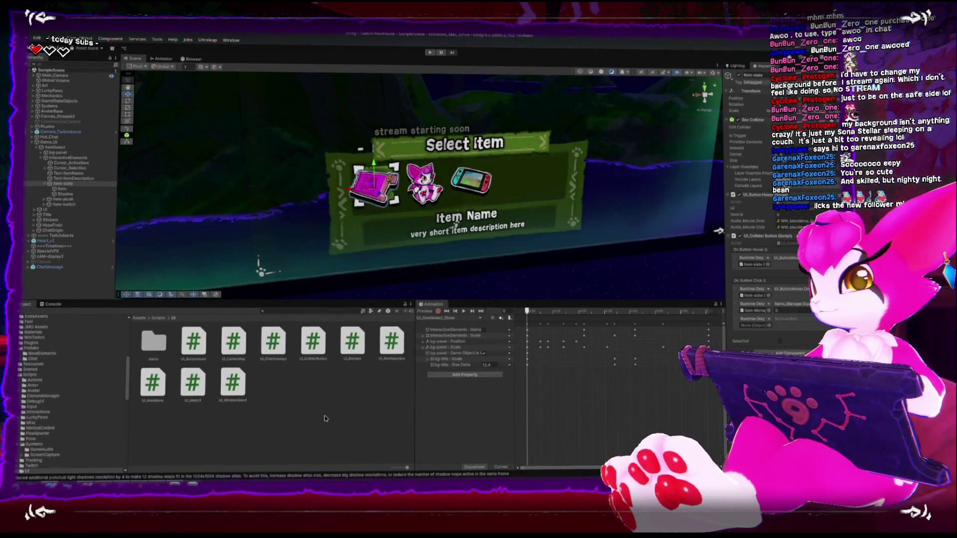
- Open the Assets/Scripts/UI folder in the file manager with Open Containing Folder
right_click(325, 418)
click(425, 226)
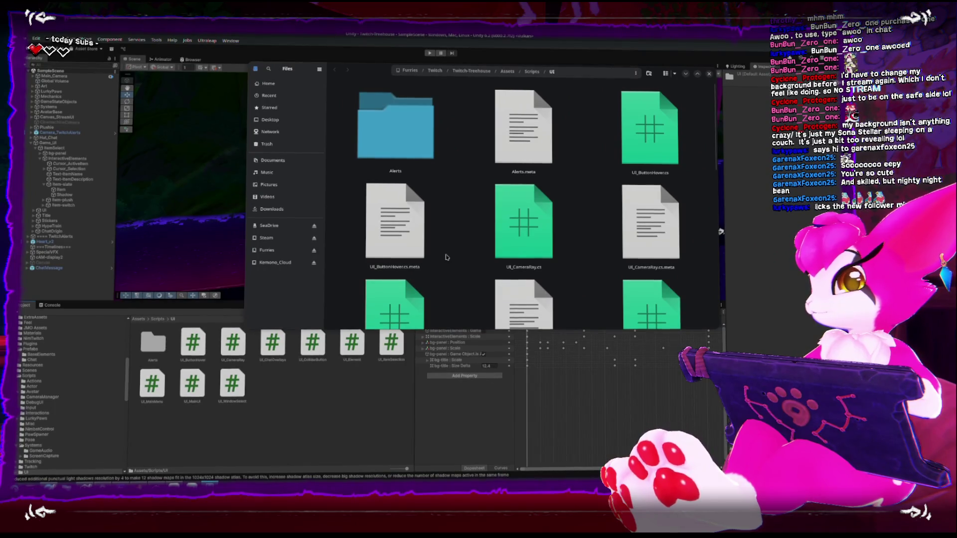
- Copy UI_ButtonHover.cs and UI_CameraRay.cs, then switch to the Kemono Gaiden Unity window
click(618, 160)
scroll(594, 205, down, 1)
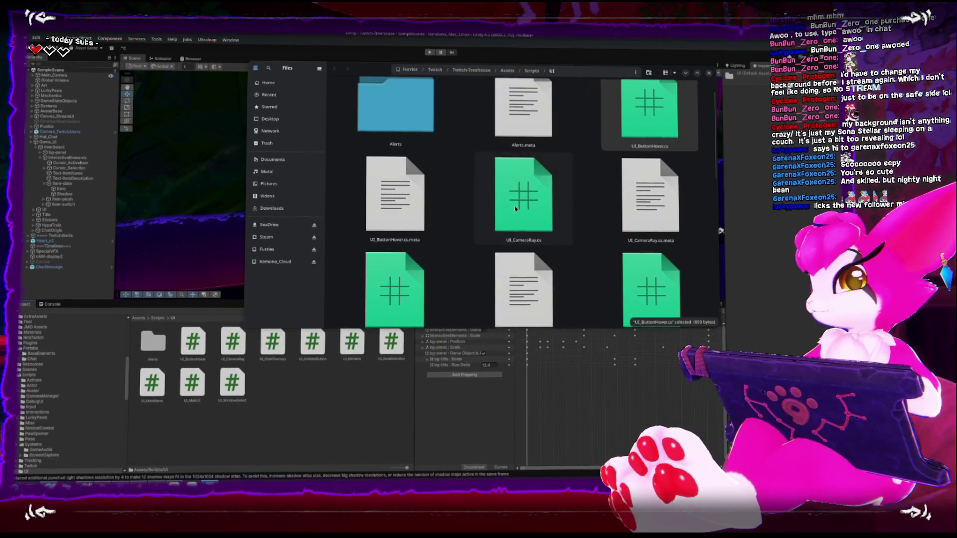
ctrl+click(517, 208)
right_click(521, 225)
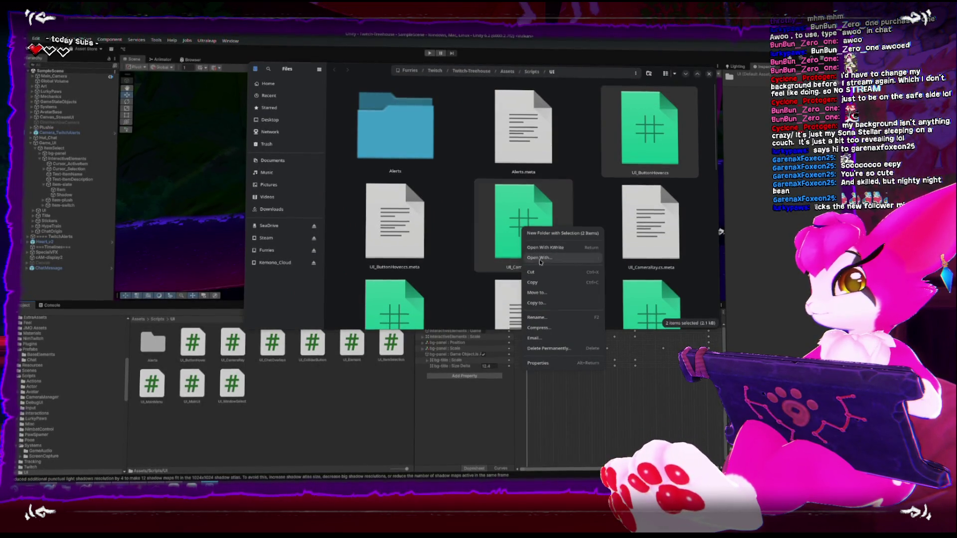
click(544, 283)
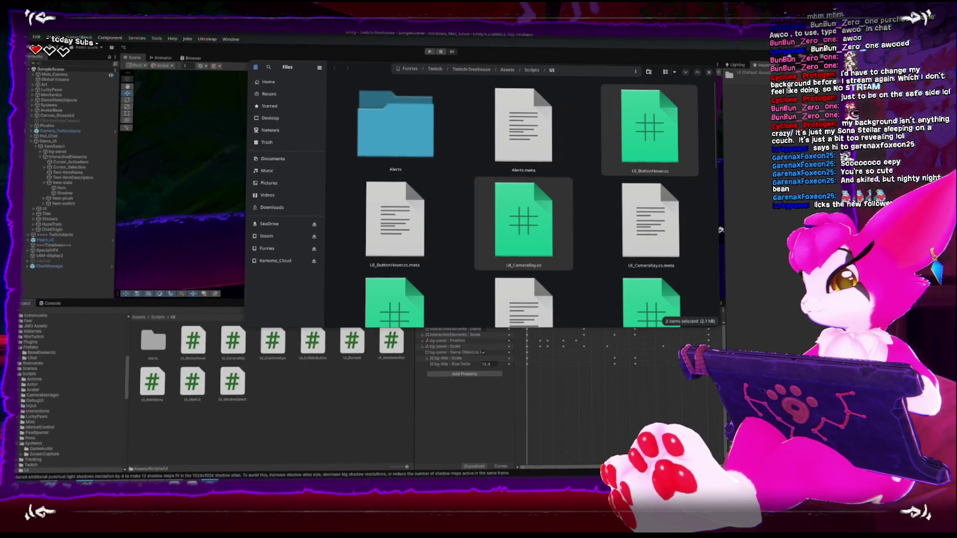
key(alt+Tab)
key(alt+Tab)
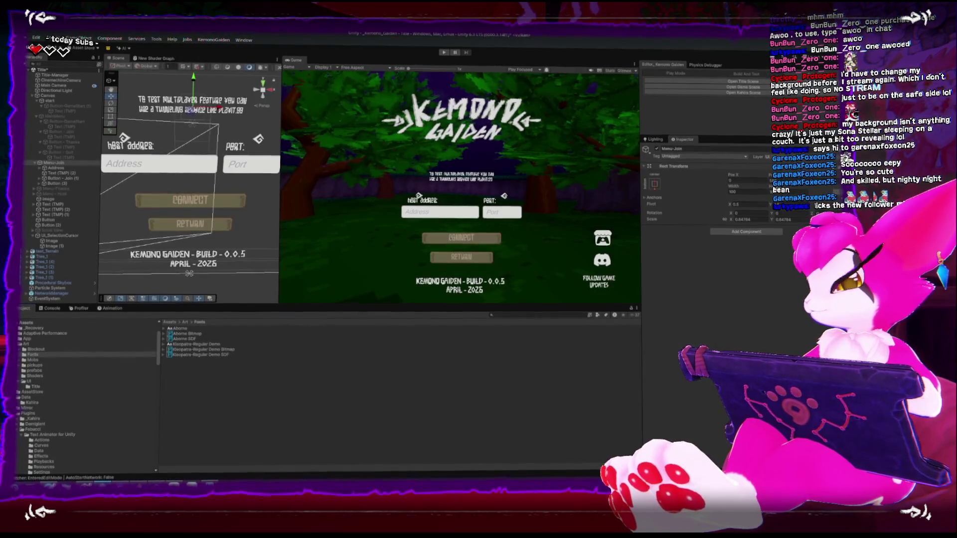
- Create a new folder named Title inside Kemono Gaiden's Scripts/Gameplay/UI folder
click(21, 430)
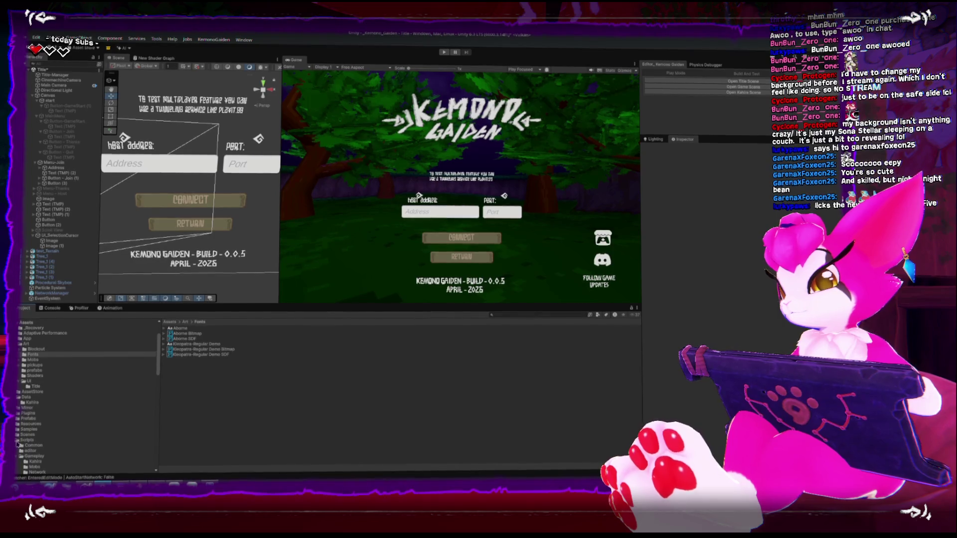
scroll(27, 455, down, 3)
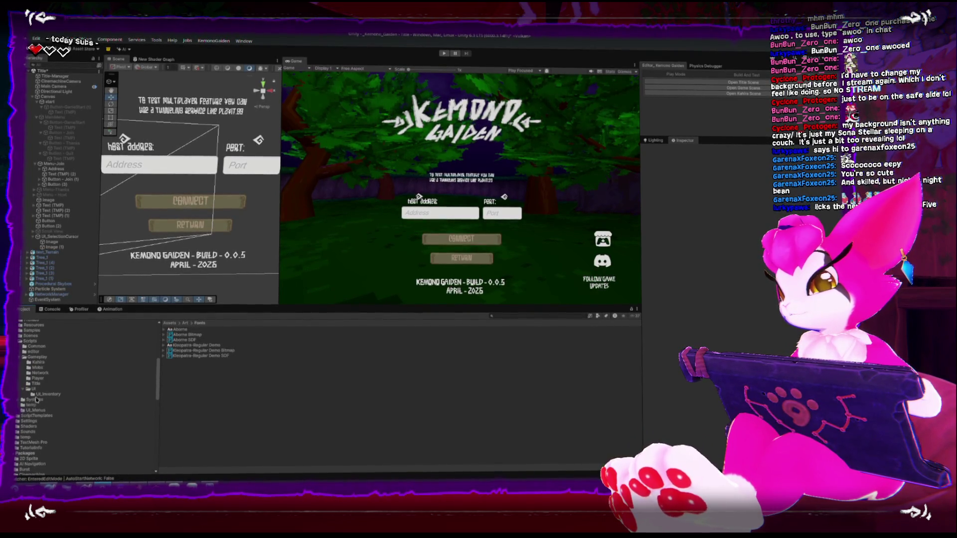
click(32, 391)
right_click(216, 390)
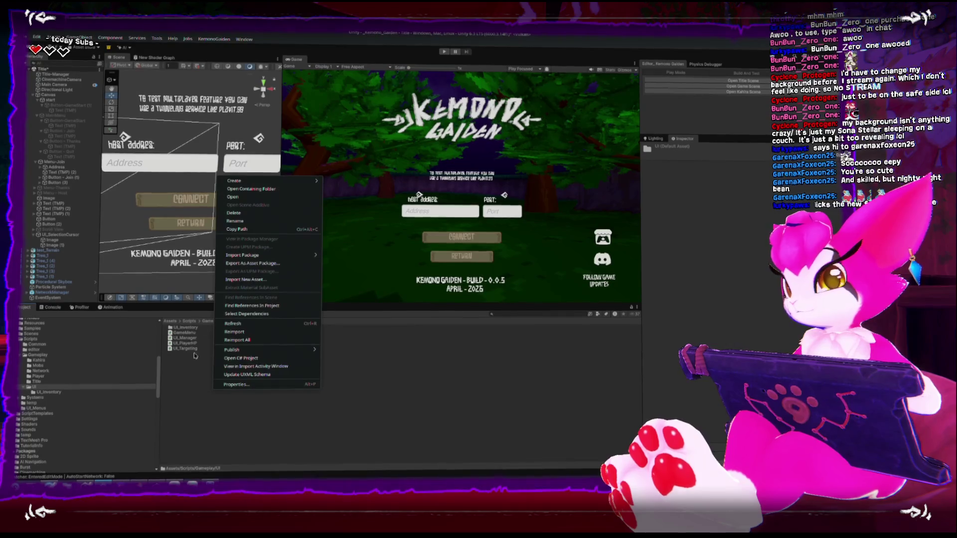
mouse_move(310, 181)
click(358, 180)
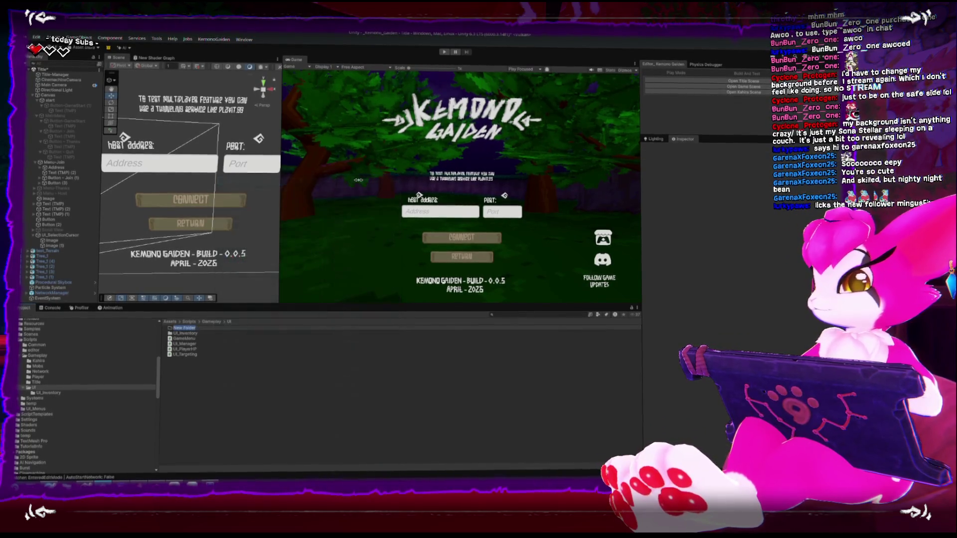
text(Title)
key(Return)
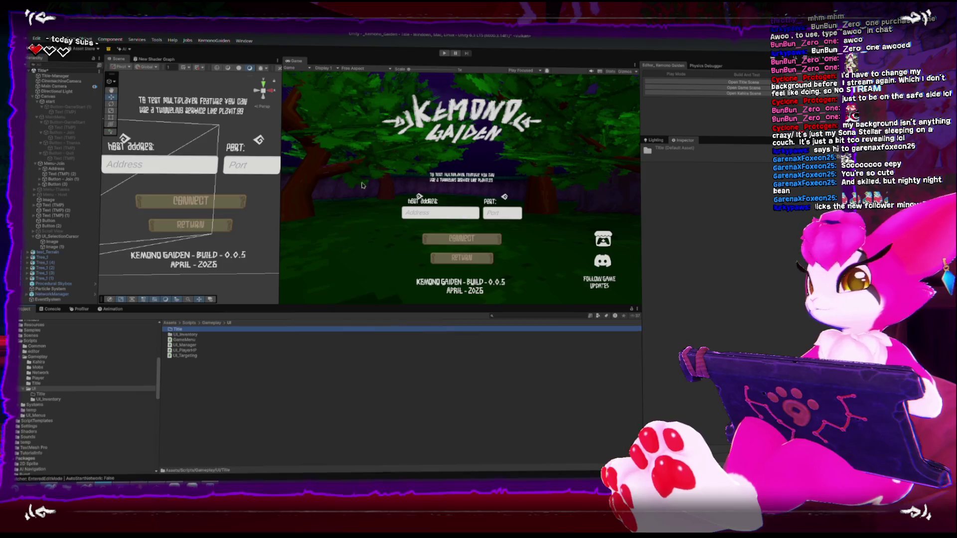
- Open the Title folder in the file manager and paste the two copied scripts into it
double_click(173, 330)
right_click(190, 329)
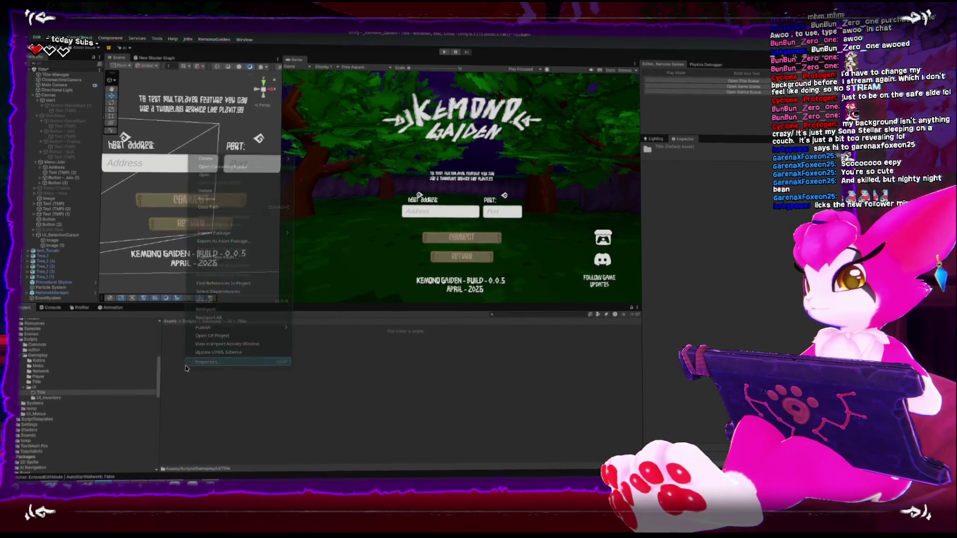
click(259, 166)
key(ctrl+v)
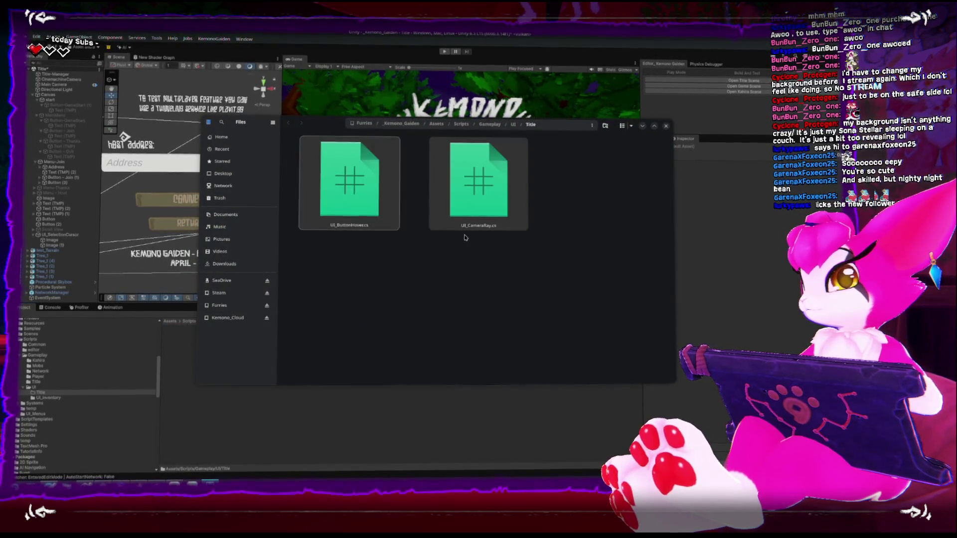
- Close Files, return to Unity and bring up the two CS0246 compile errors
key(ctrl+w)
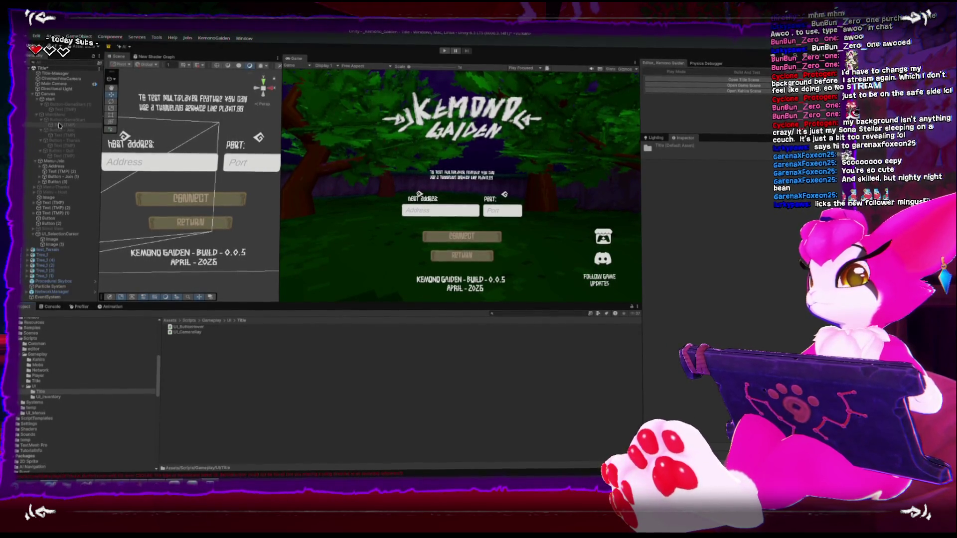
click(51, 307)
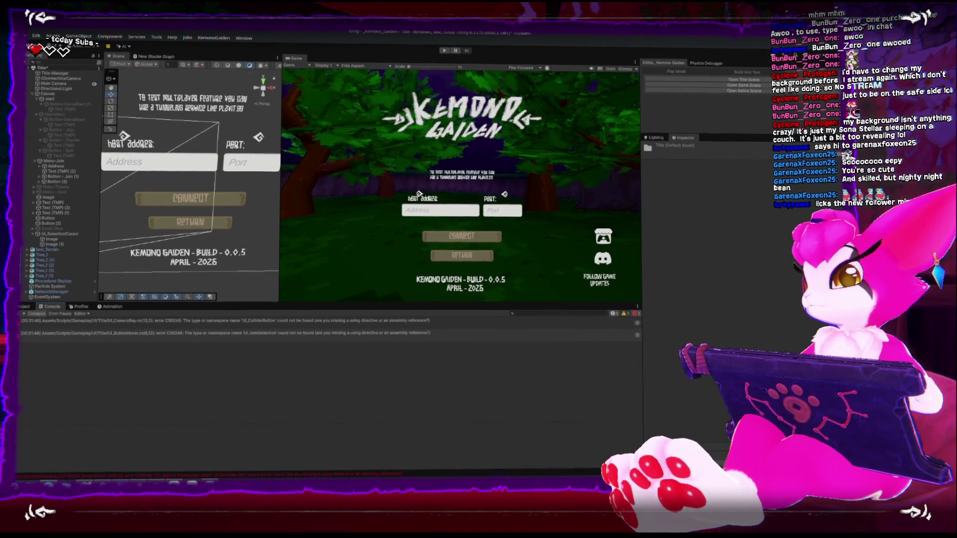
- Read the first missing-type error, then select UI_ColliderButton in Twitch-Treehouse's Assets/Scripts/UI
click(217, 324)
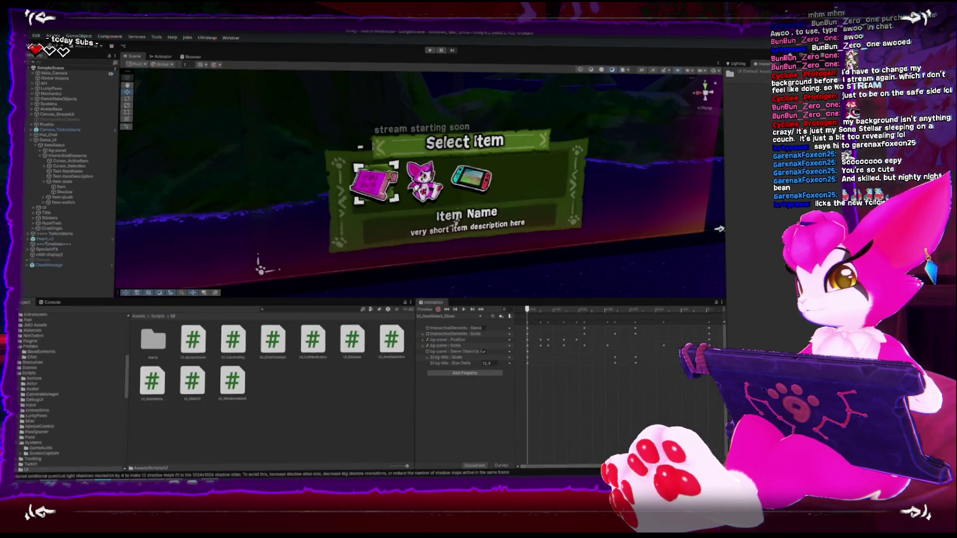
click(314, 350)
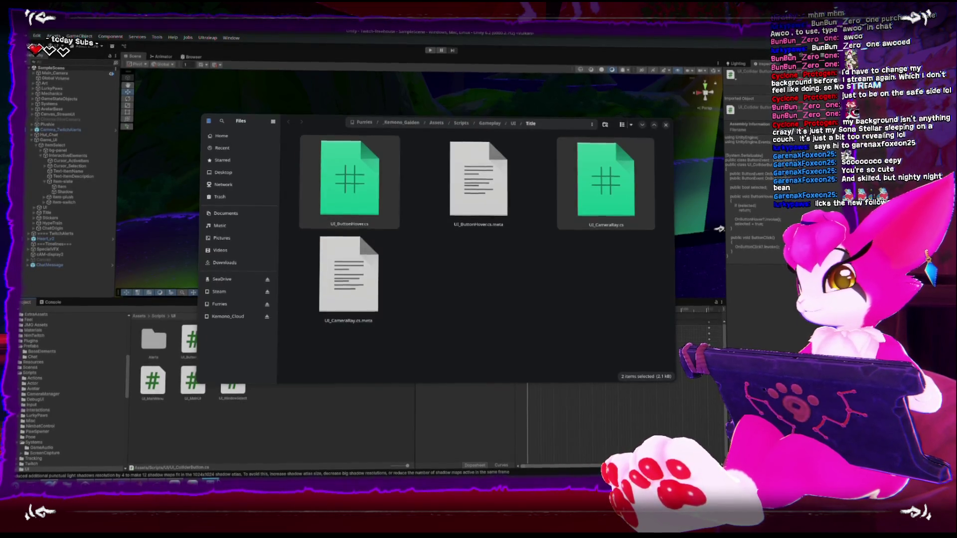
- Copy UI_ColliderButton.cs into the Kemono_Gaiden Title folder and return to the Unity editor
scroll(520, 264, down, 3)
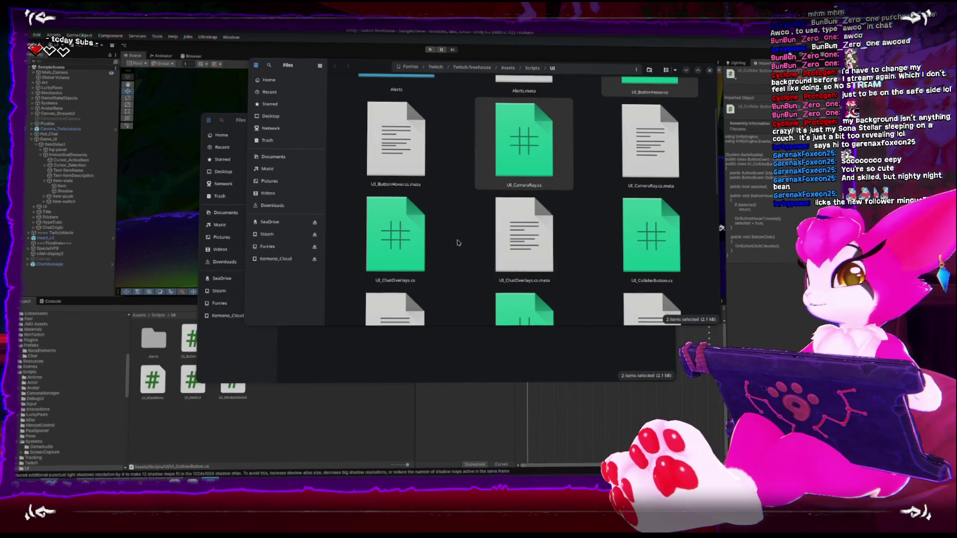
click(613, 205)
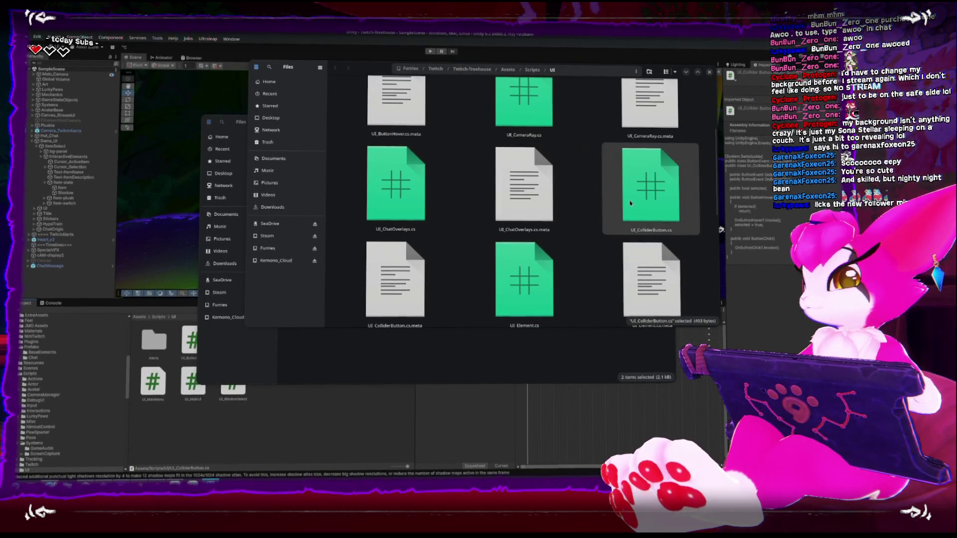
click(480, 375)
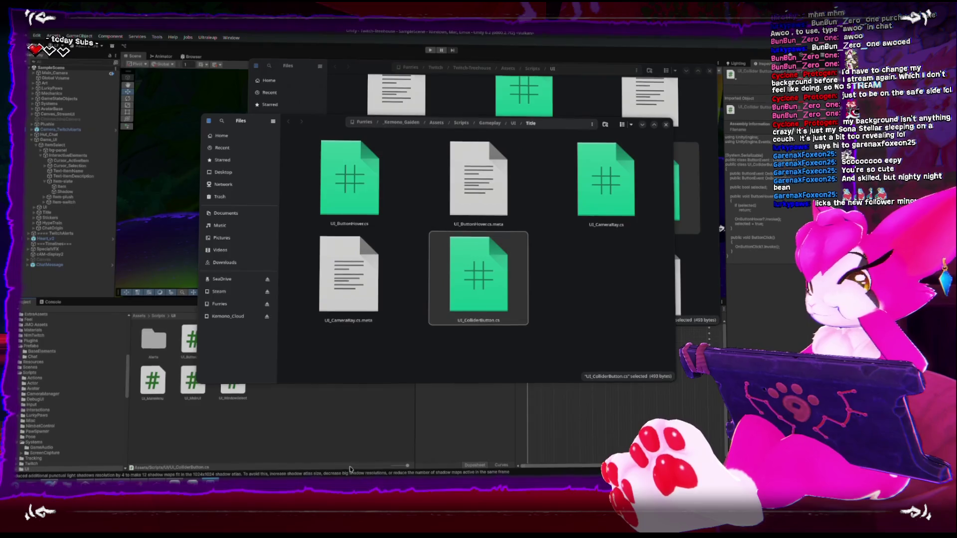
key(alt+Tab)
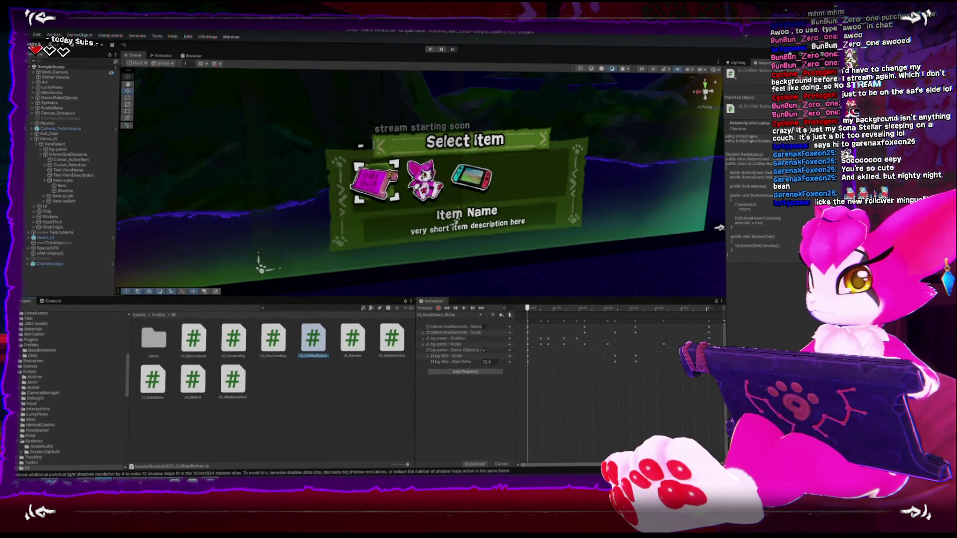
double_click(734, 36)
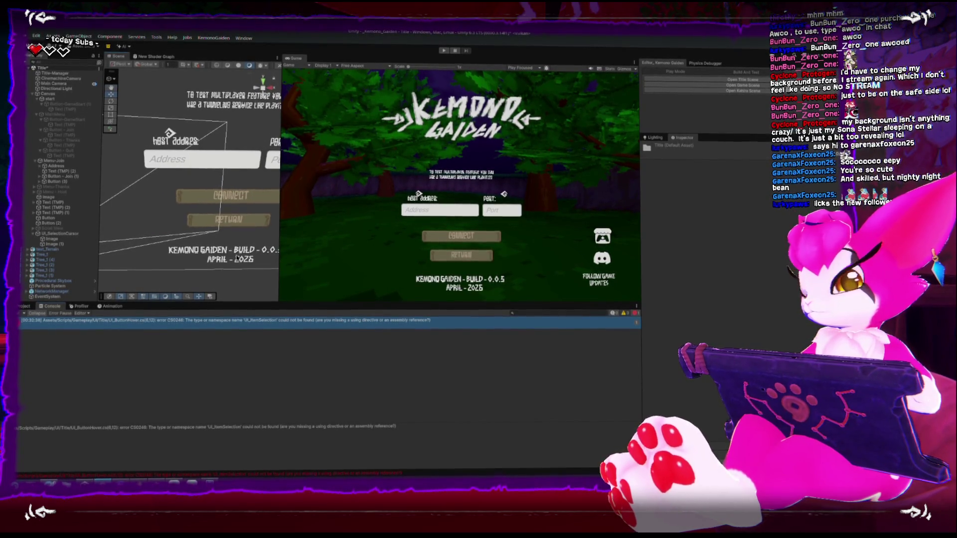
- Open UI_ButtonHover.cs in the code editor from its UI_ItemSelection console error
double_click(104, 325)
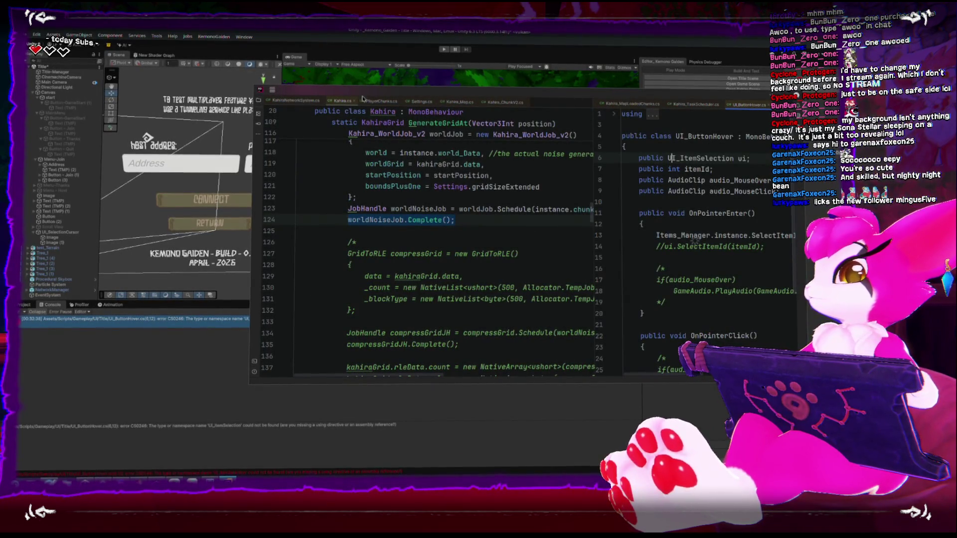
- Close every other script tab, from KahiraNetworkSystem.cs to ChunkRendererV2.cs, in both panes
click(320, 102)
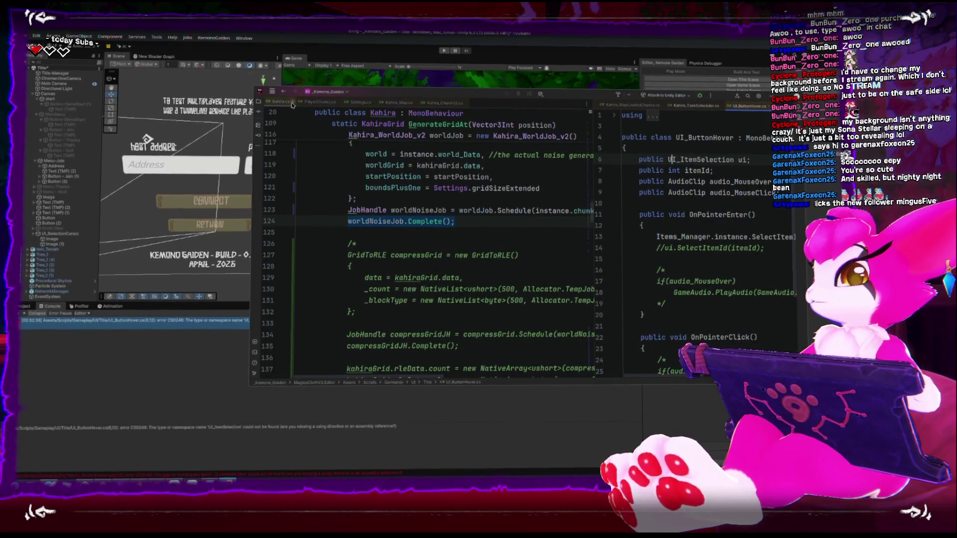
click(295, 103)
click(298, 103)
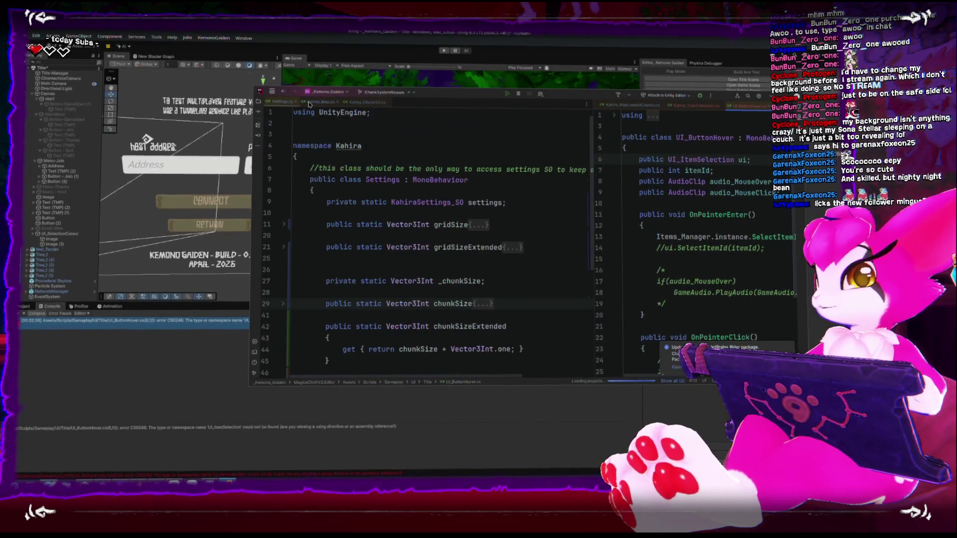
click(298, 103)
click(303, 101)
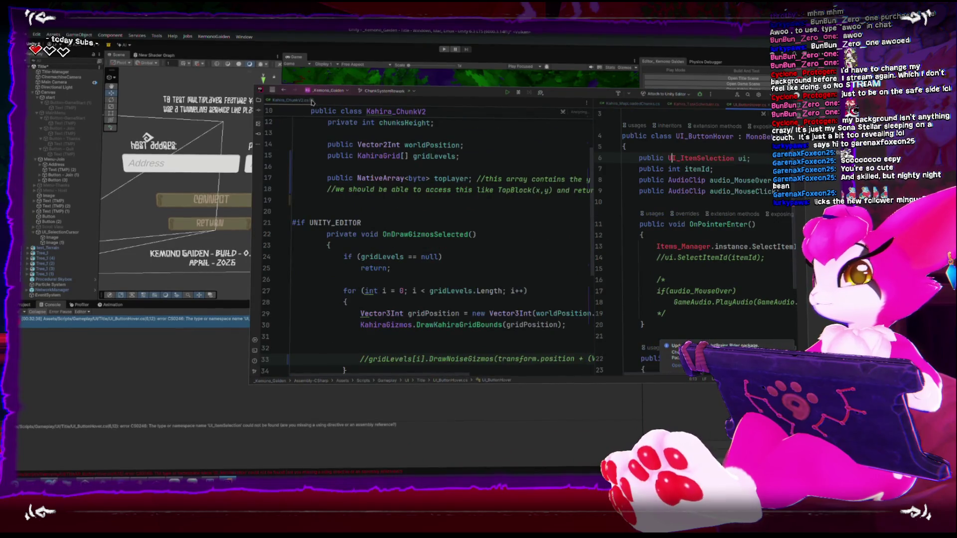
click(302, 101)
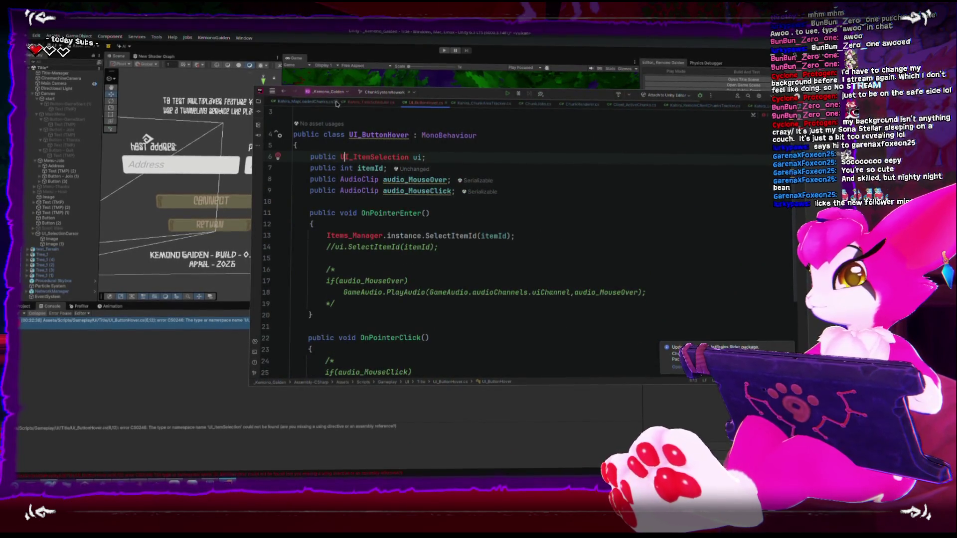
click(324, 104)
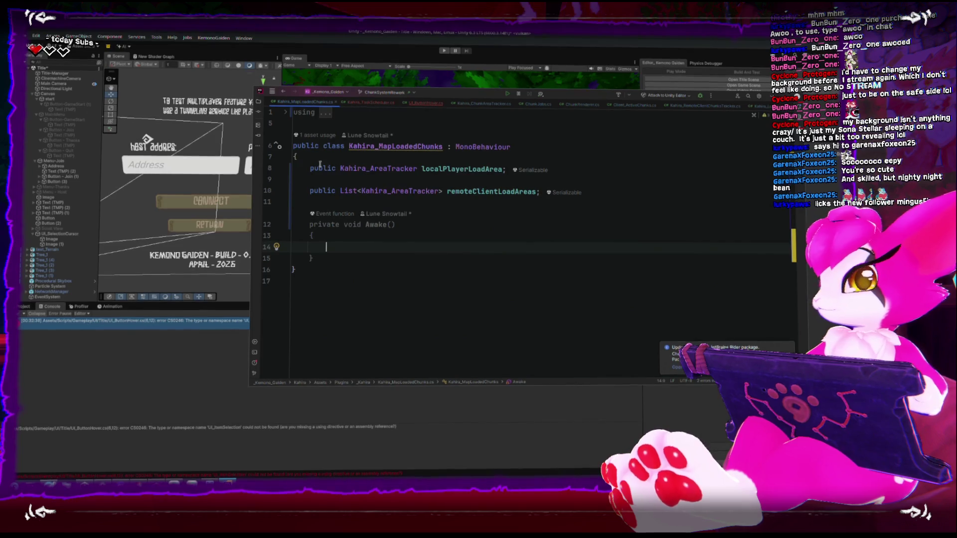
click(334, 101)
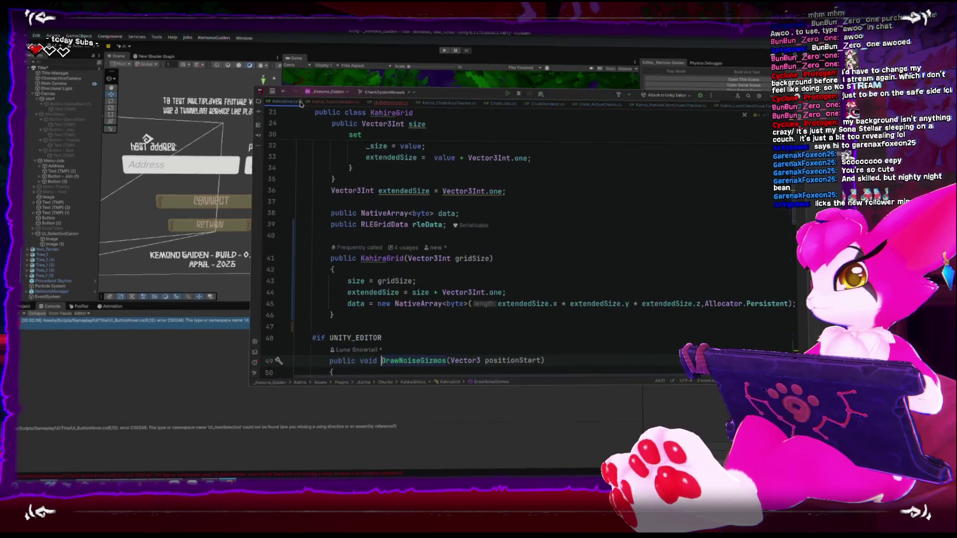
click(300, 102)
click(323, 102)
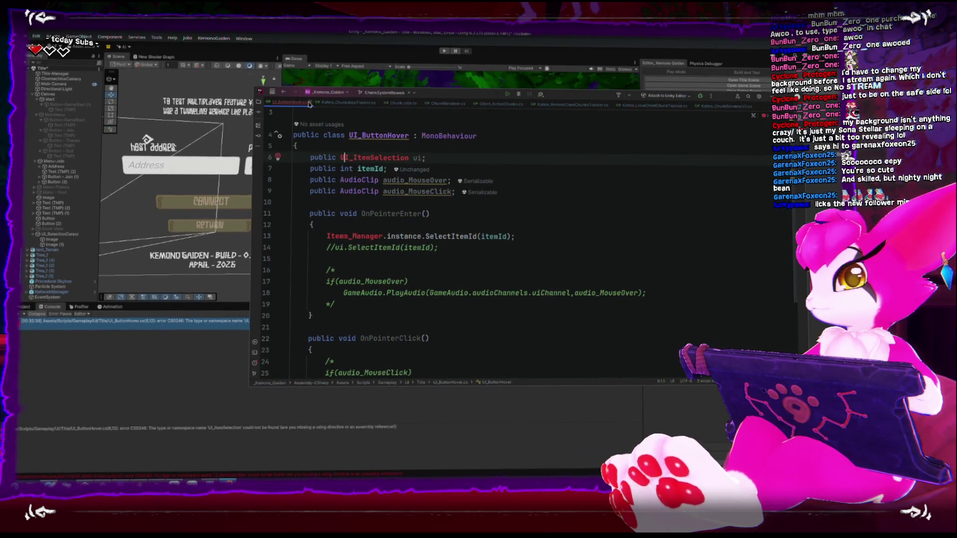
click(351, 102)
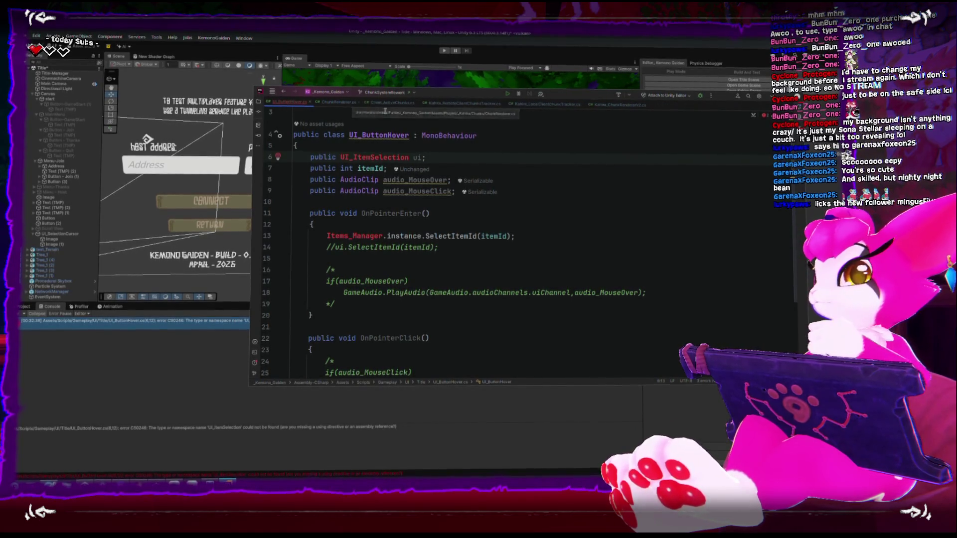
click(358, 102)
click(369, 103)
click(397, 102)
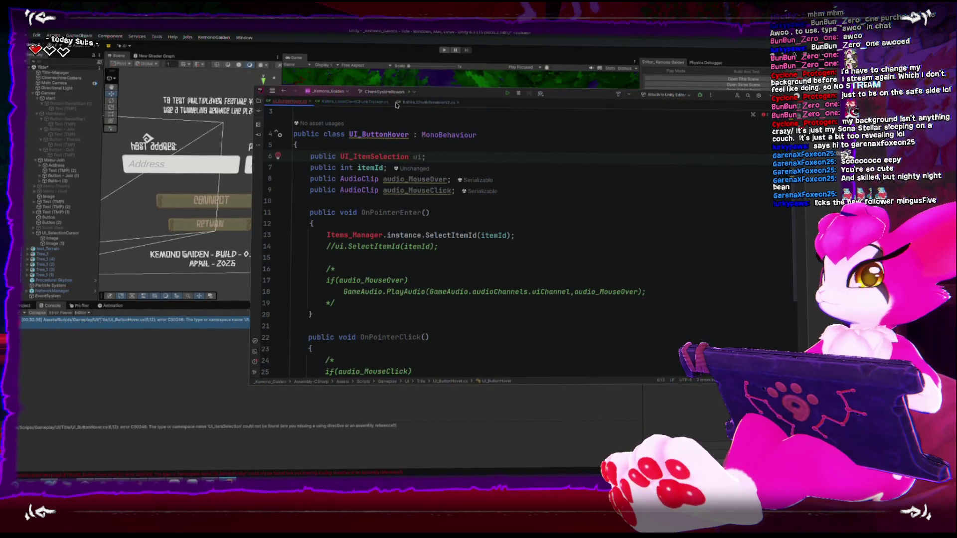
click(391, 103)
click(378, 102)
- Select the commented-out audio code inside UI_ButtonHover's OnPointerClick method
scroll(400, 195, down, 3)
scroll(401, 194, up, 2)
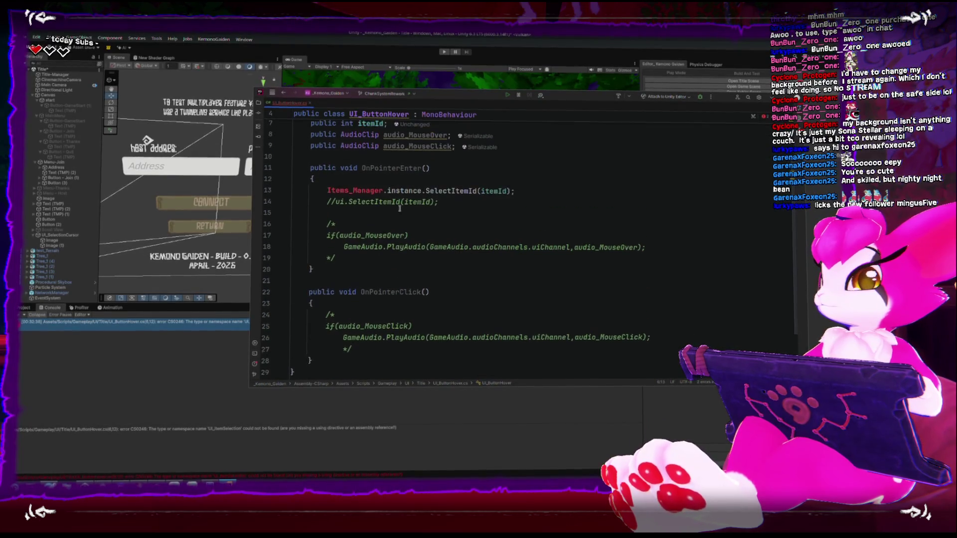
click(366, 345)
drag(367, 349, 287, 315)
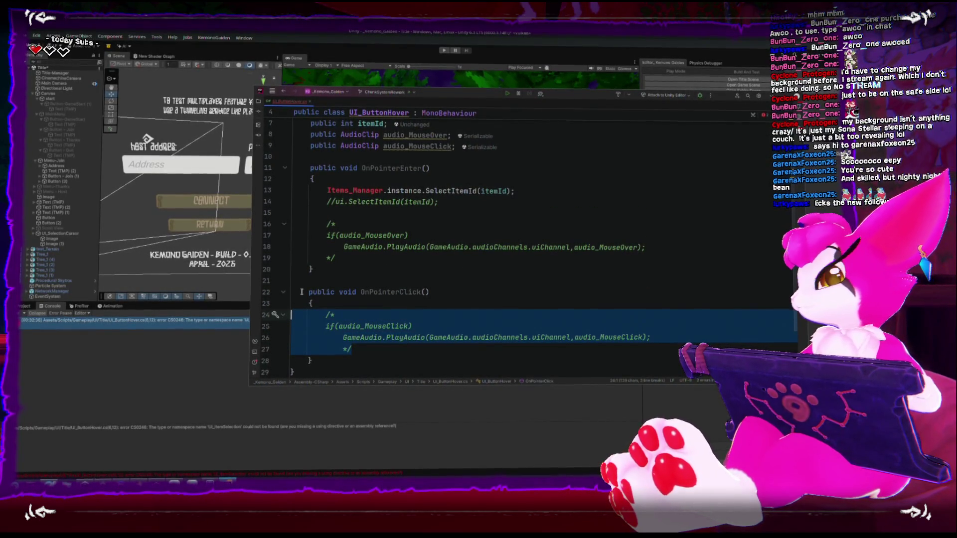
- Delete the commented audio code in OnPointerClick and the whole OnPointerEnter body
key(BackSpace)
drag(341, 259, 276, 190)
key(BackSpace)
- Remove the 'public UI_ItemSelection ui;' field line and go back to Unity
scroll(386, 165, up, 2)
drag(387, 165, 295, 170)
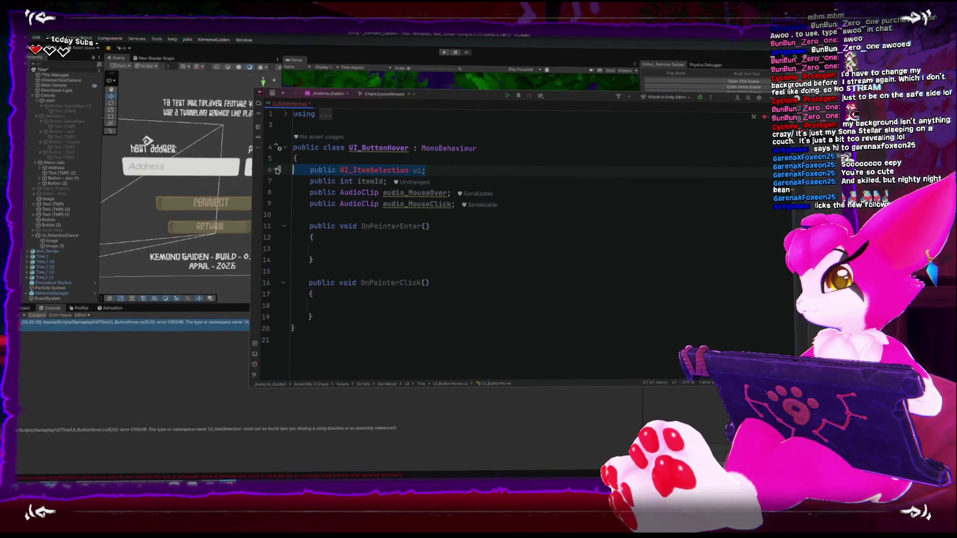
mouse_move(397, 173)
key(BackSpace)
key(BackSpace)
click(527, 204)
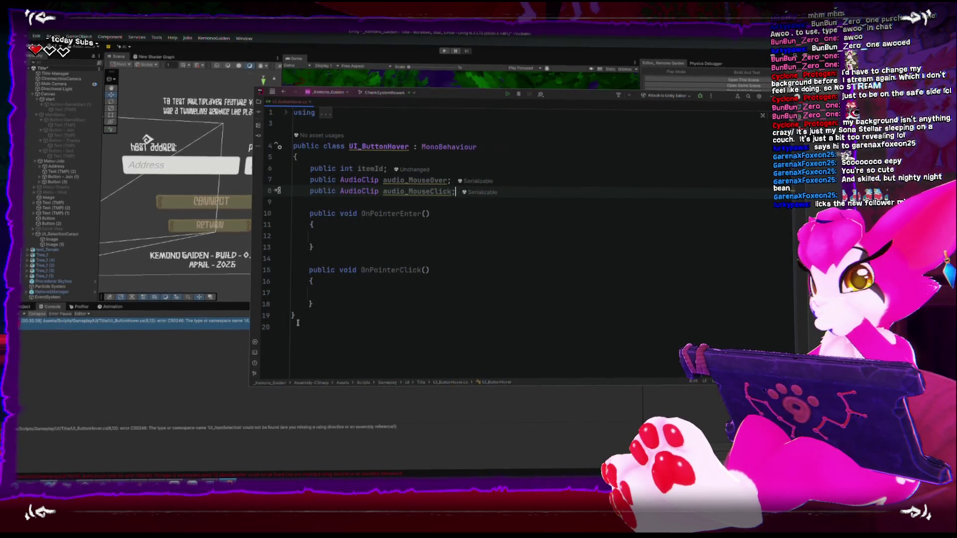
click(172, 363)
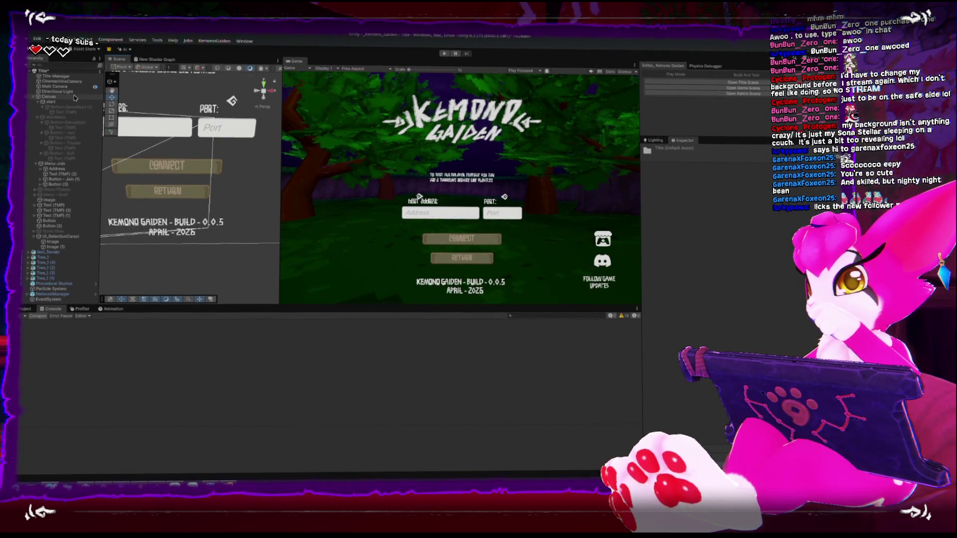
- Deactivate the Menu-Join object under start to hide the address, port, Connect and Return controls
click(54, 101)
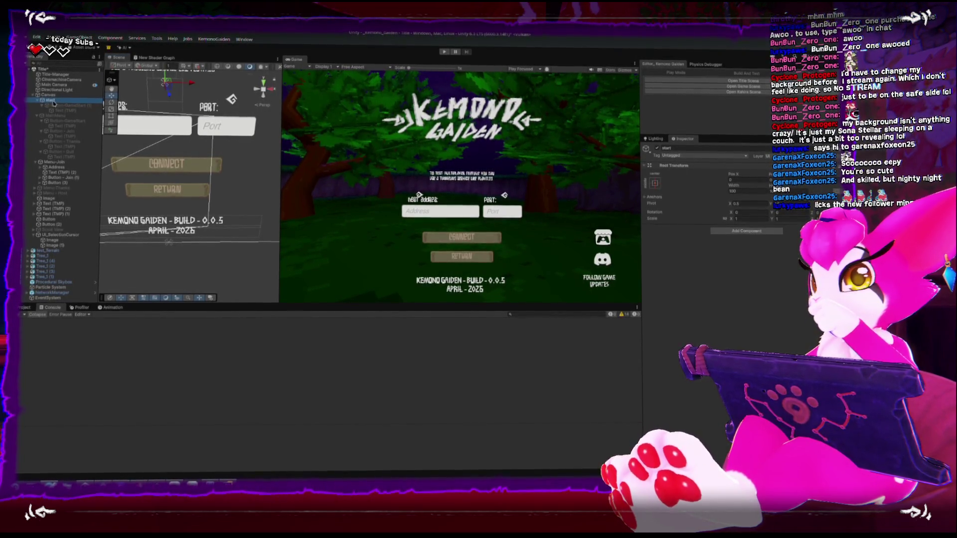
click(61, 164)
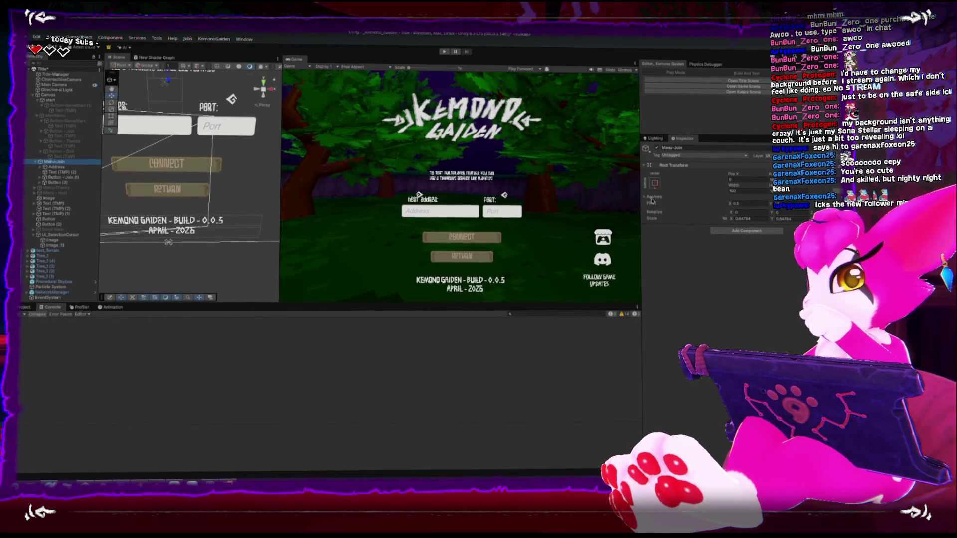
click(657, 149)
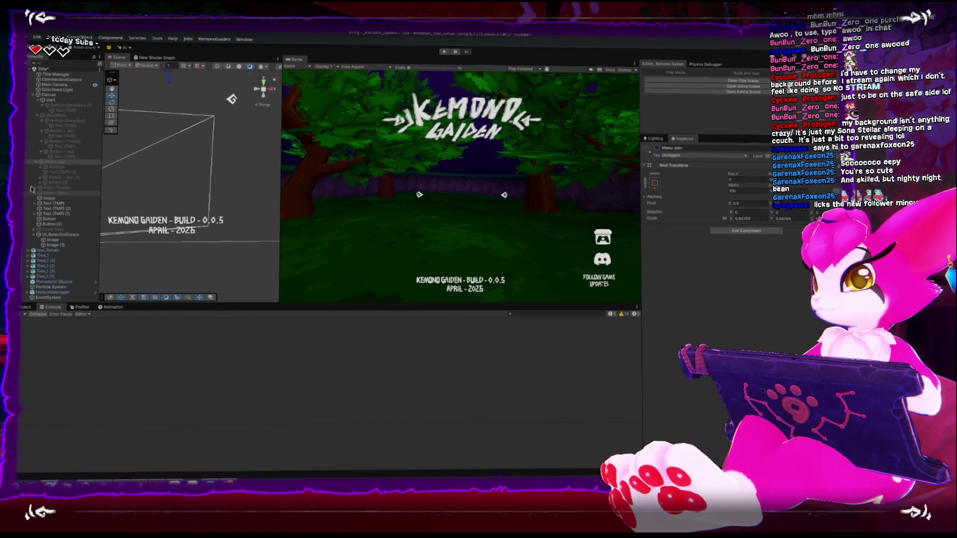
- Activate MainMenu to show Host Game, Join Game, Special Thanks and Quit, then inspect Button-GameStart's On Click
click(39, 103)
click(46, 107)
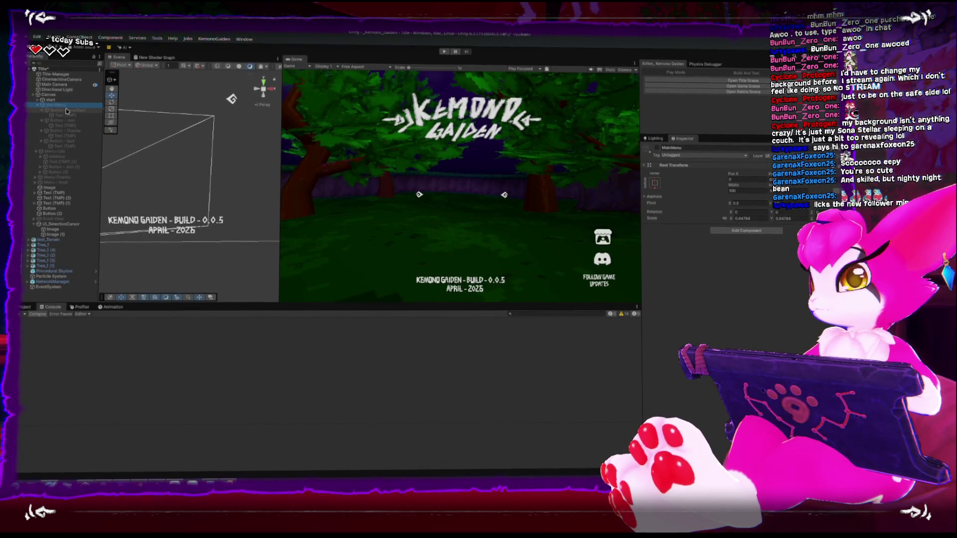
click(60, 111)
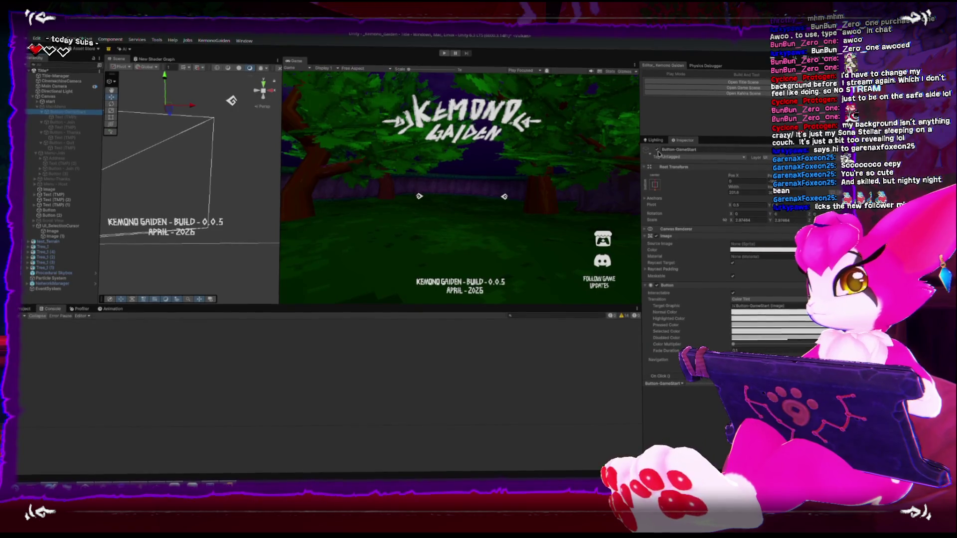
click(55, 106)
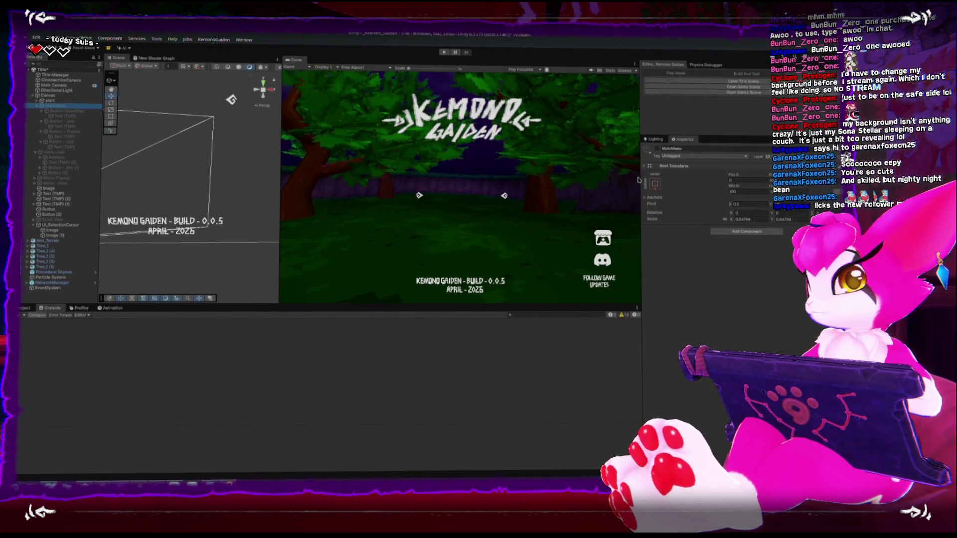
click(658, 149)
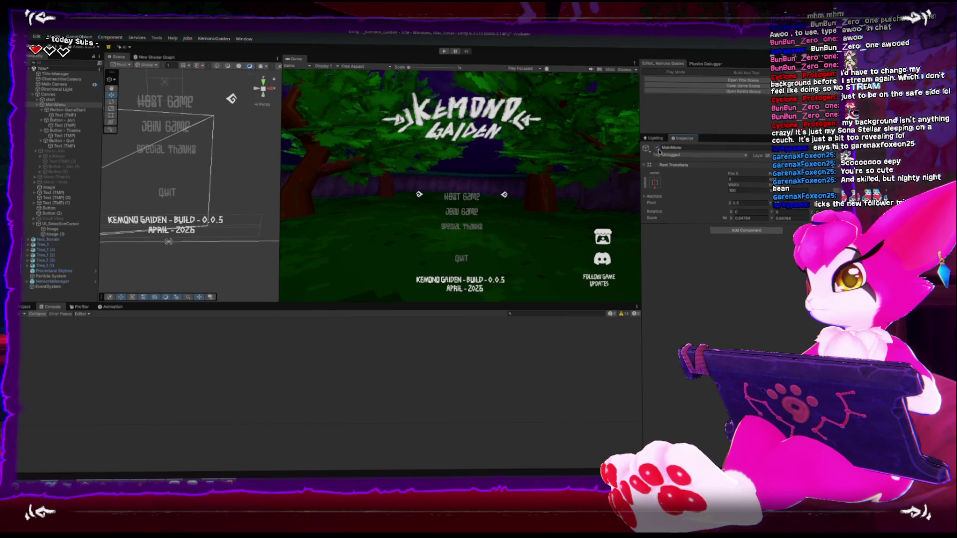
click(80, 111)
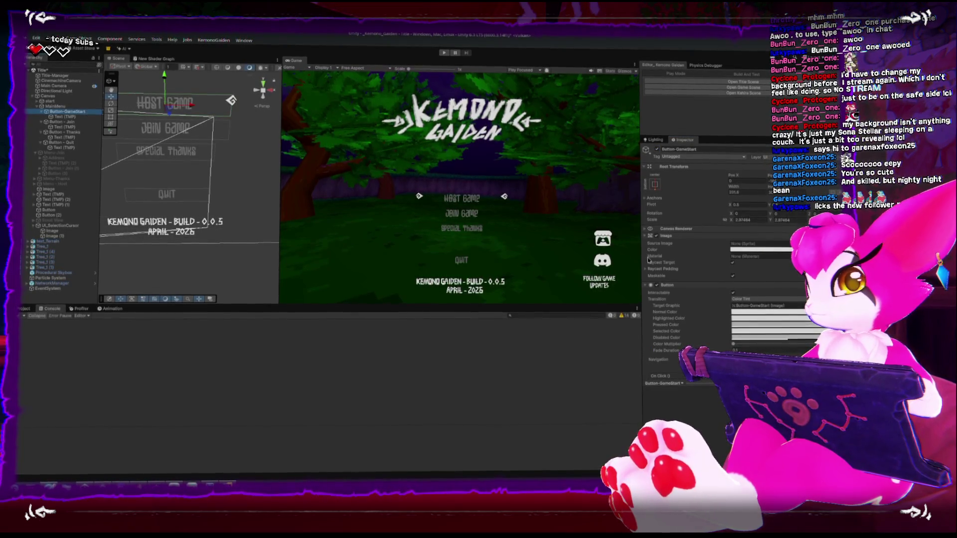
scroll(697, 279, down, 3)
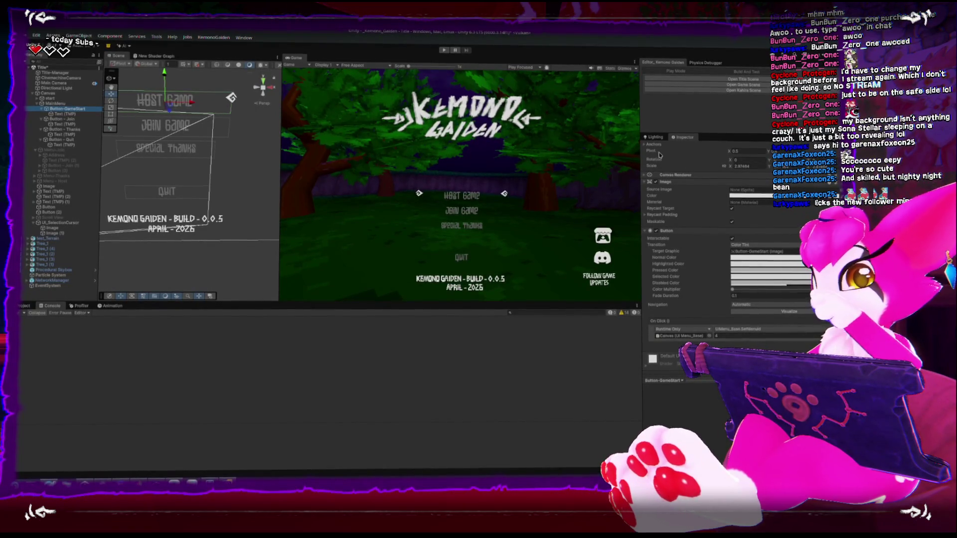
mouse_move(656, 153)
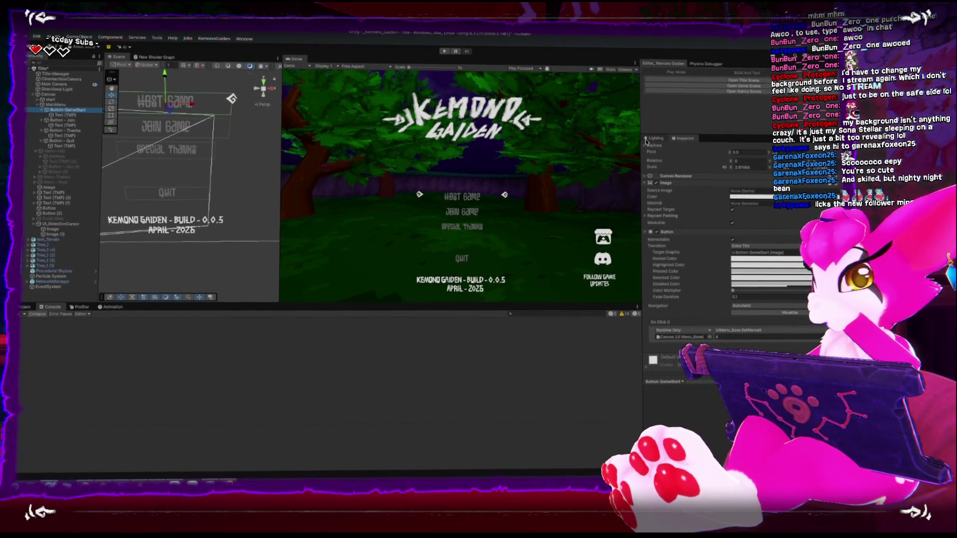
drag(210, 178, 218, 213)
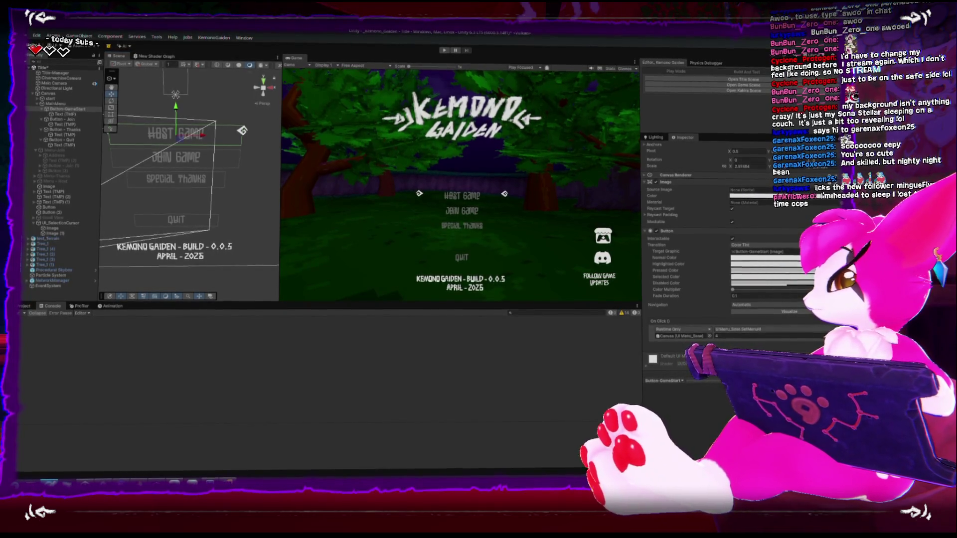
text(stema)
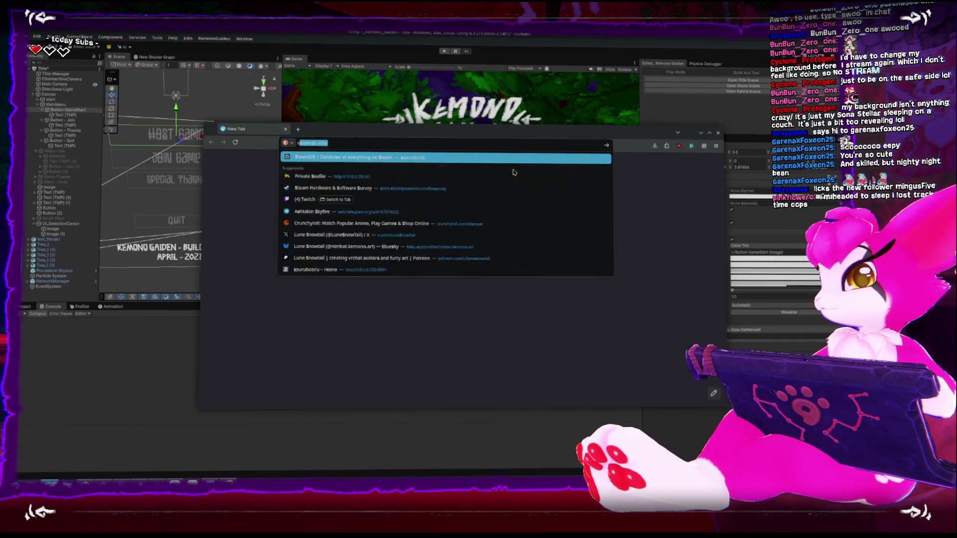
- Search the web for 'steamdeck open keyboard unity inputfield', fixing the typos in the query
key(BackSpace)
key(BackSpace)
text(a)
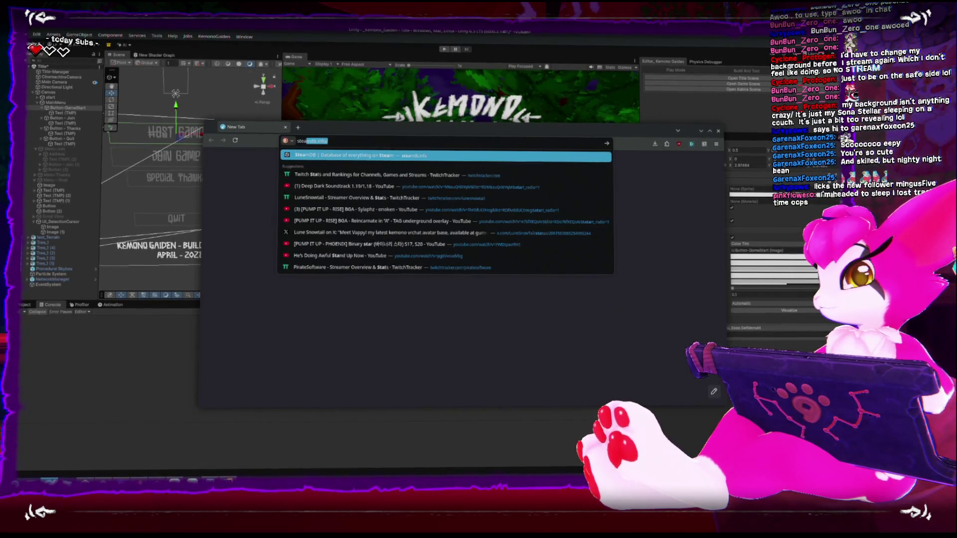
text(mdeck open)
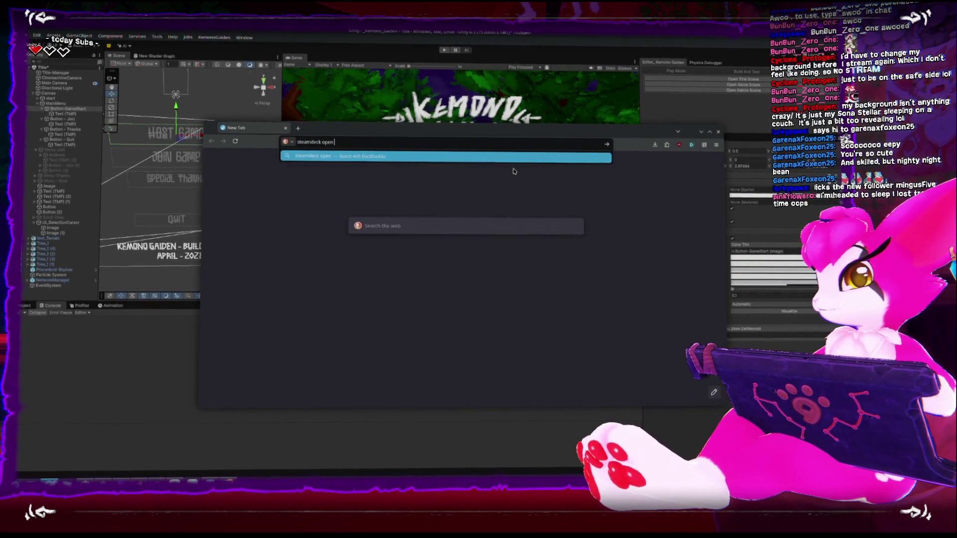
text( keyboard unity te)
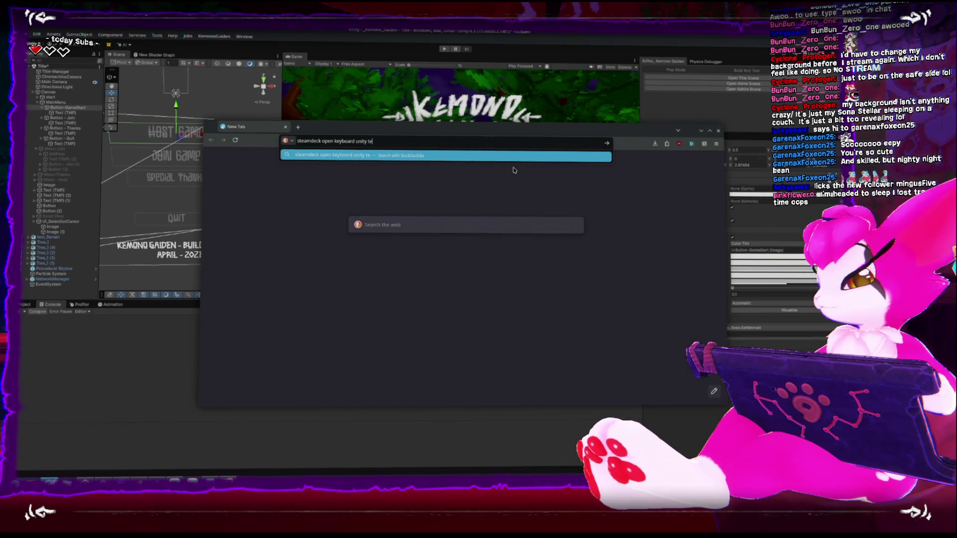
key(BackSpace)
key(BackSpace)
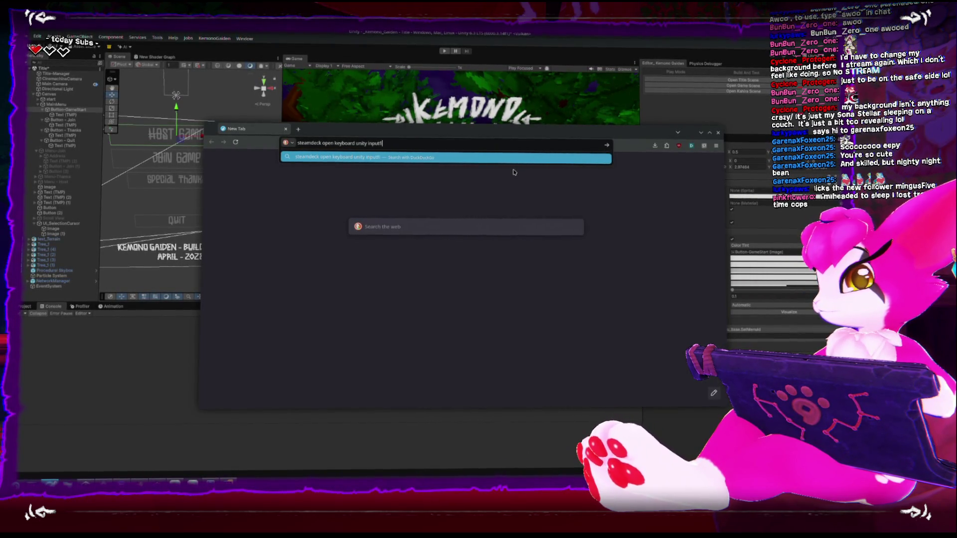
text(field)
key(Return)
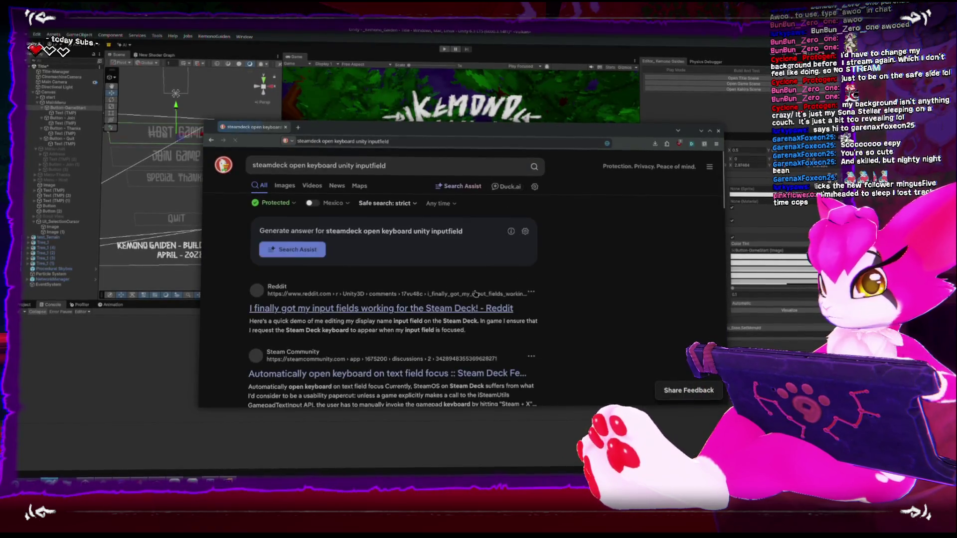
- Open the Unity Discussions thread on ShowFloatingGamepadTextInput failing to get the cursor position
scroll(475, 292, down, 5)
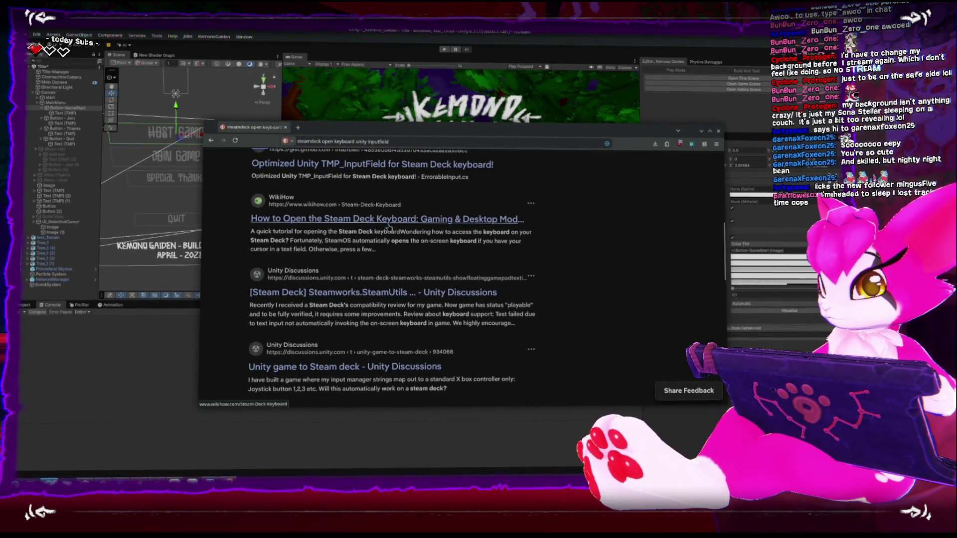
click(367, 297)
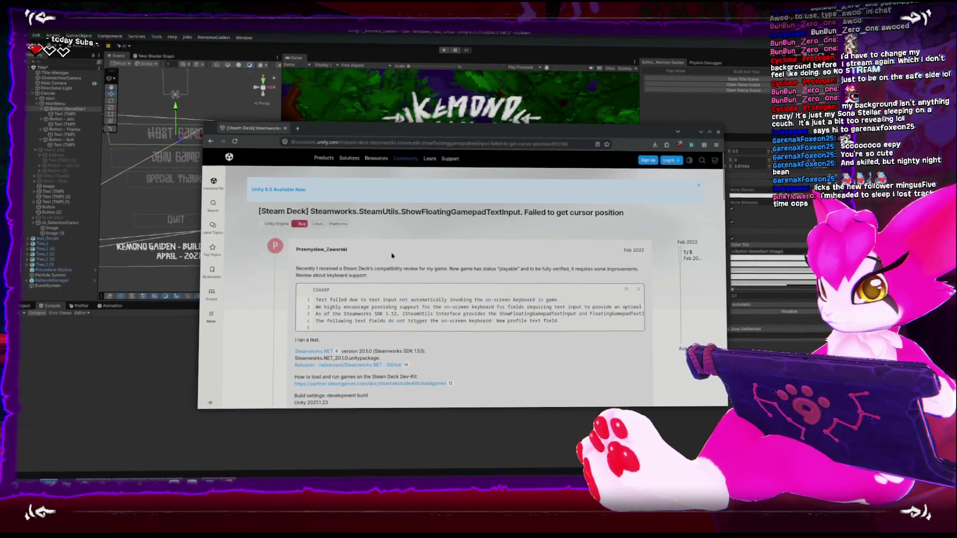
scroll(392, 255, down, 3)
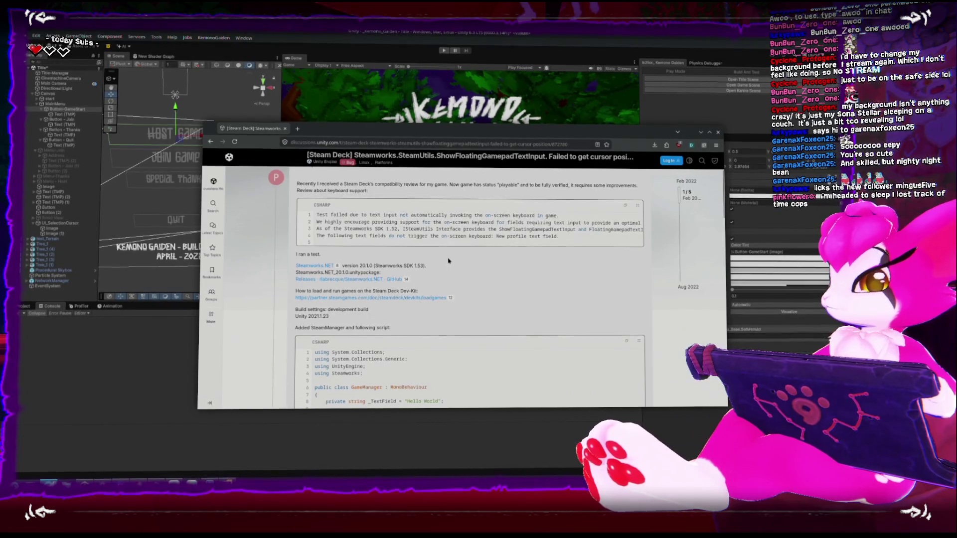
scroll(450, 275, down, 5)
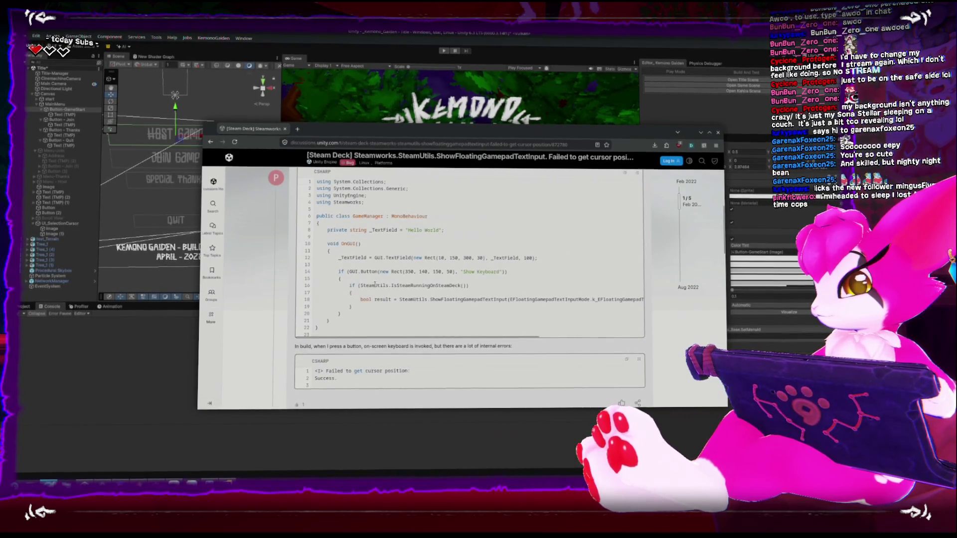
double_click(372, 287)
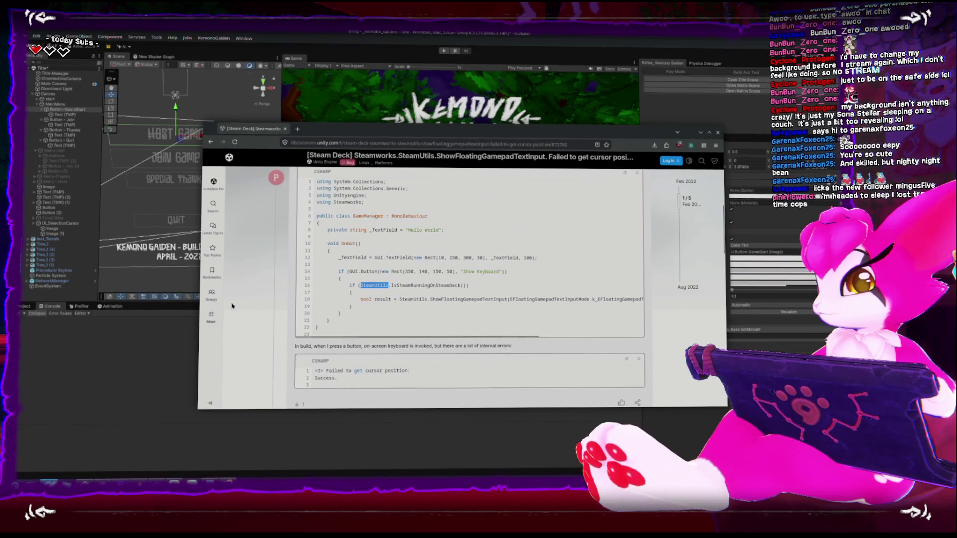
scroll(256, 296, down, 3)
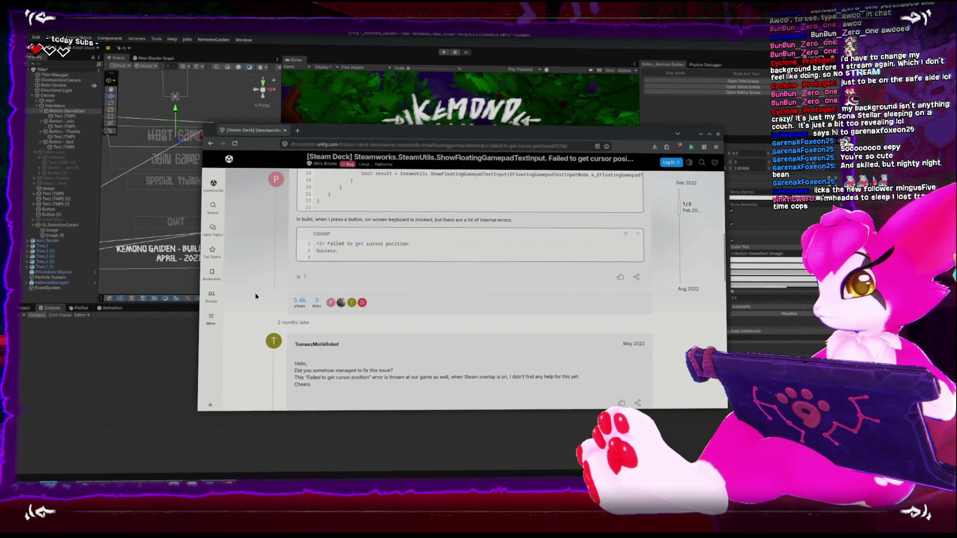
scroll(256, 296, down, 1)
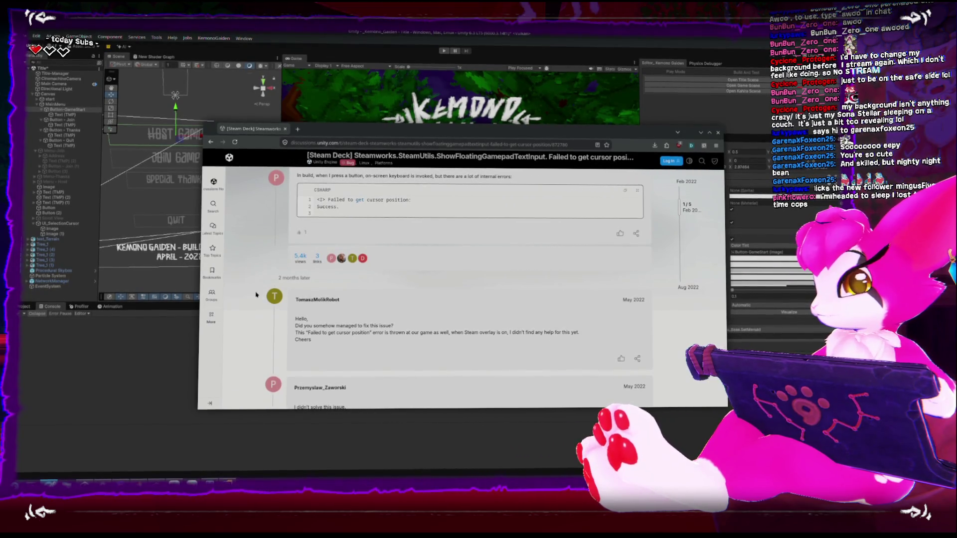
scroll(256, 295, down, 3)
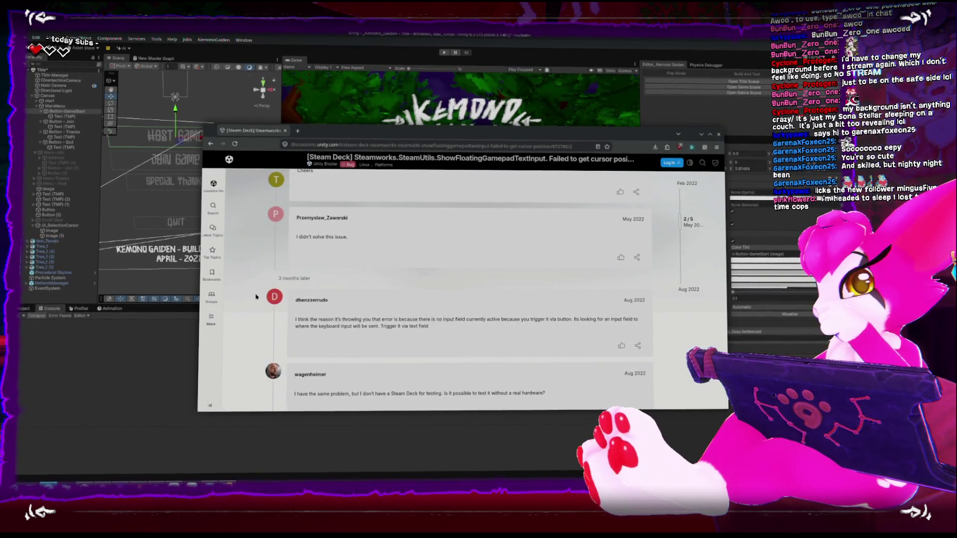
scroll(273, 311, down, 2)
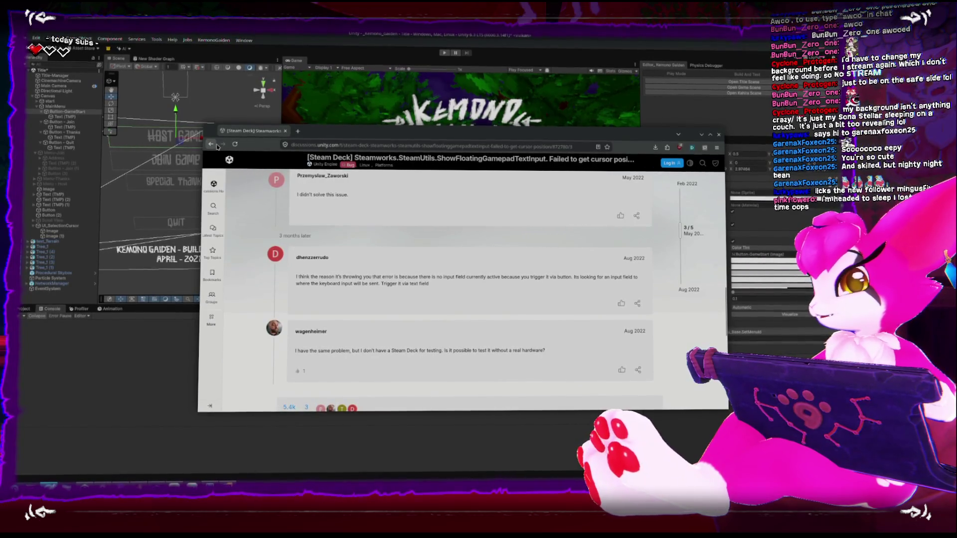
click(216, 145)
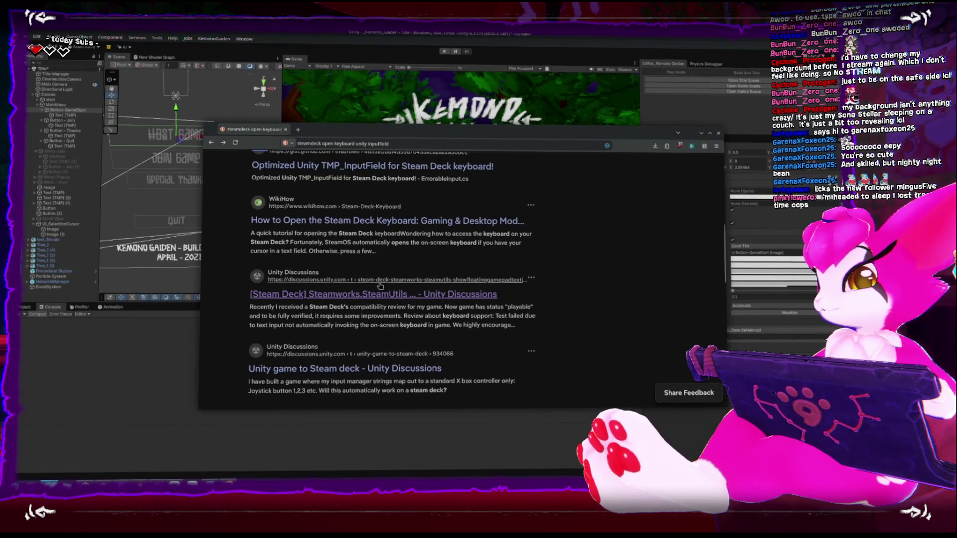
- Replace the end of the query so it searches 'steamdeck unity sdk', and browse the results
scroll(381, 287, down, 2)
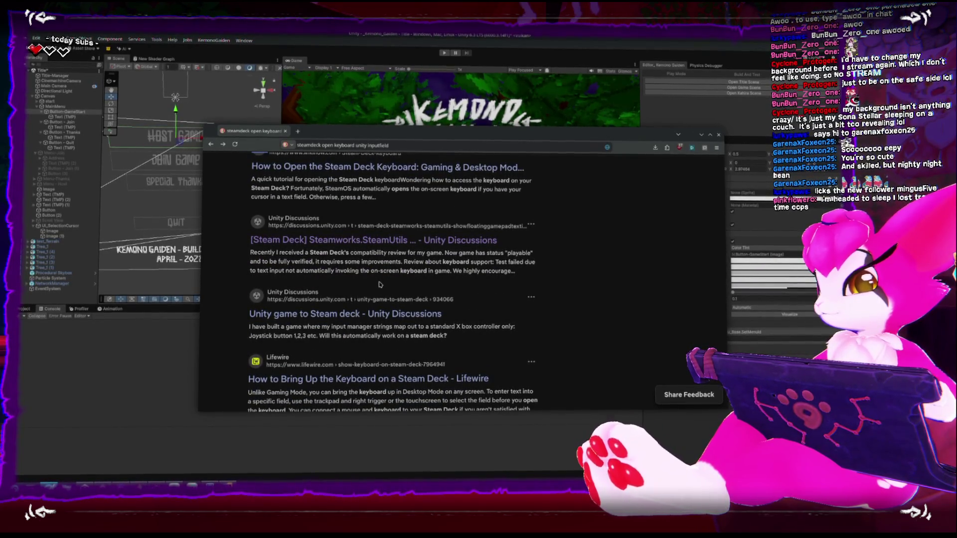
scroll(379, 283, down, 4)
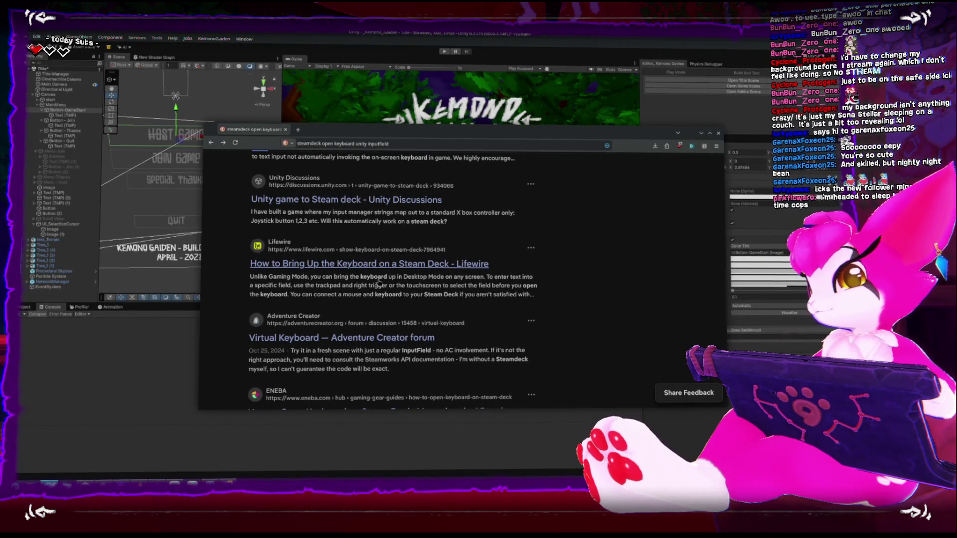
scroll(374, 279, up, 15)
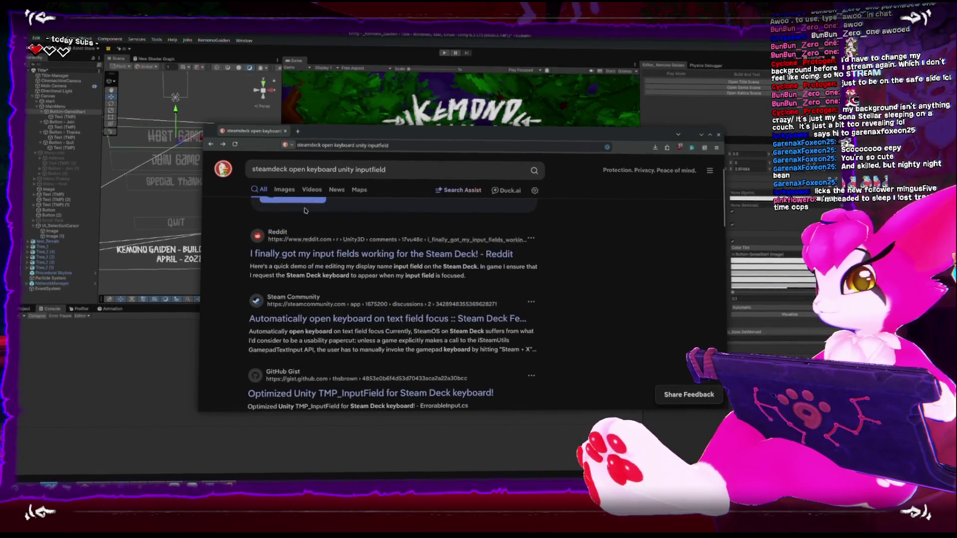
drag(290, 170, 406, 168)
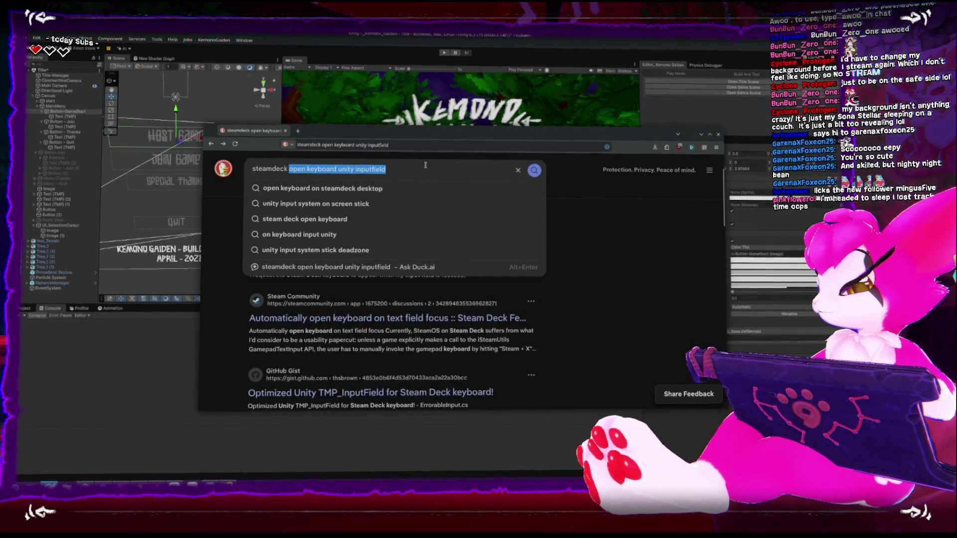
text(unity sdk)
key(Return)
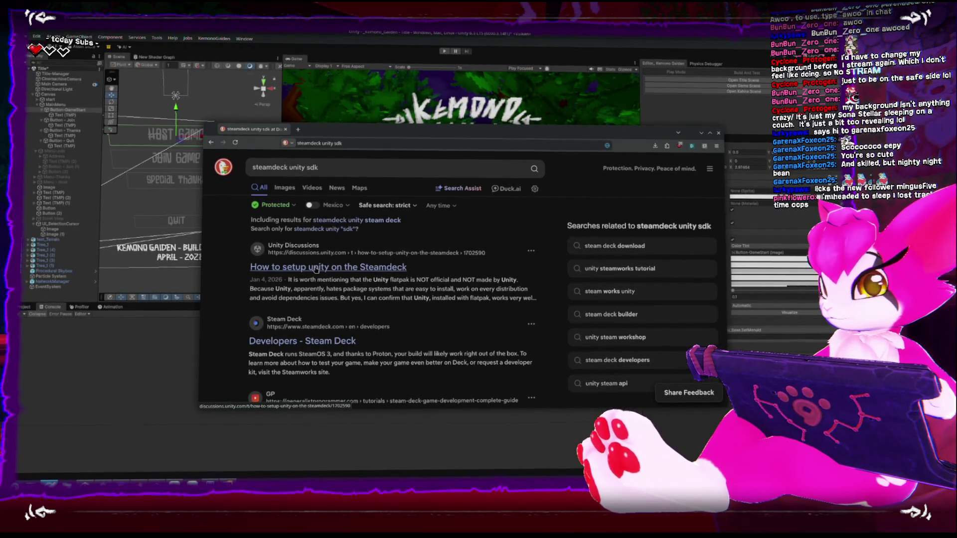
scroll(316, 269, down, 1)
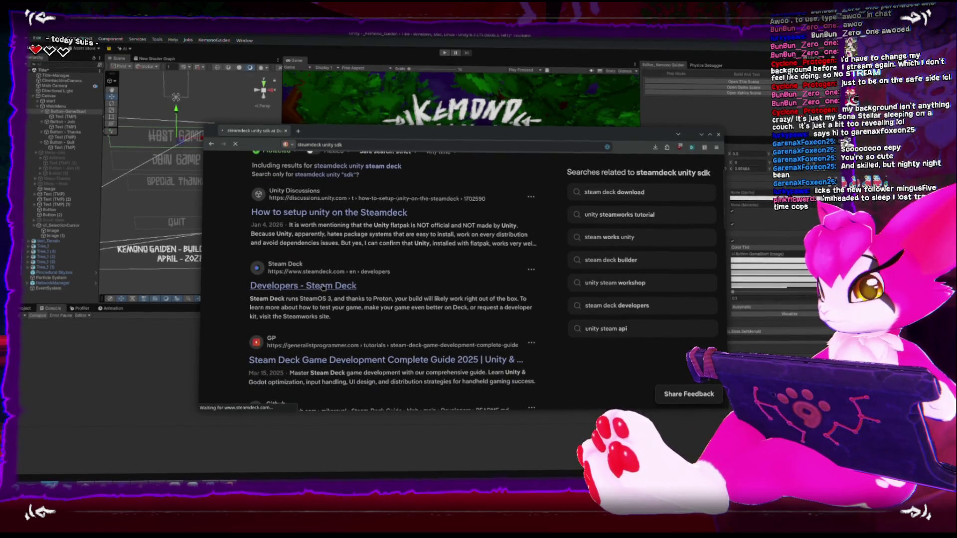
- Scroll through the steamdeck.com developers page to find the Steamworks documentation link
scroll(320, 285, down, 5)
scroll(319, 284, down, 3)
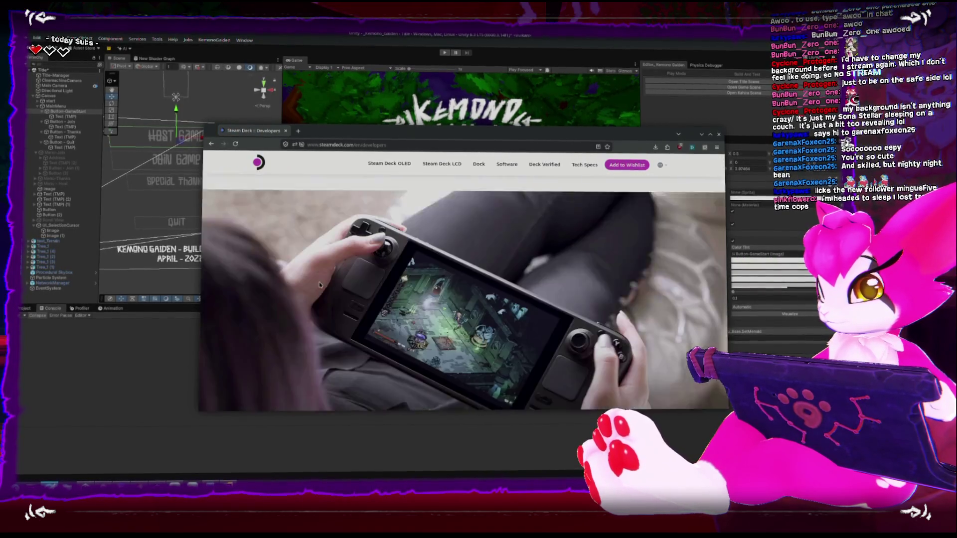
scroll(350, 280, down, 5)
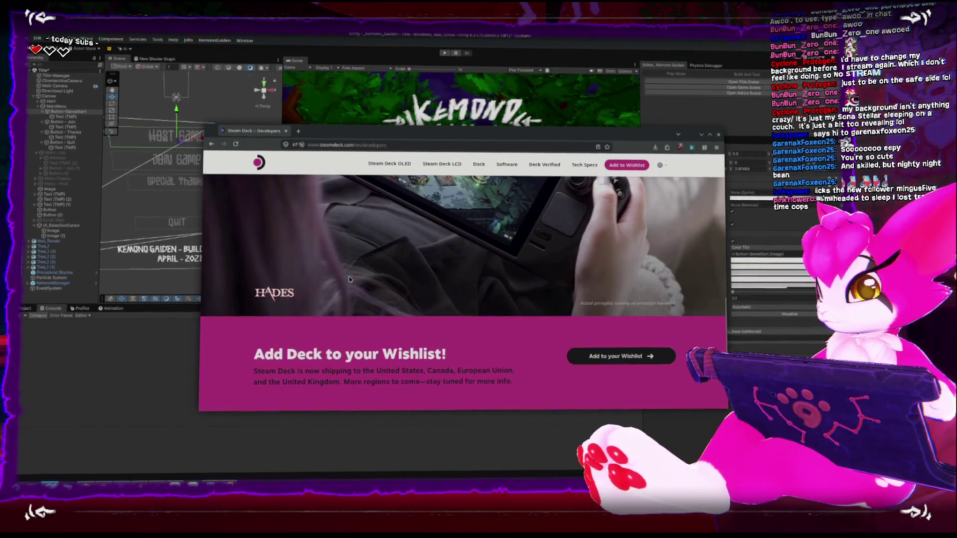
scroll(349, 276, down, 2)
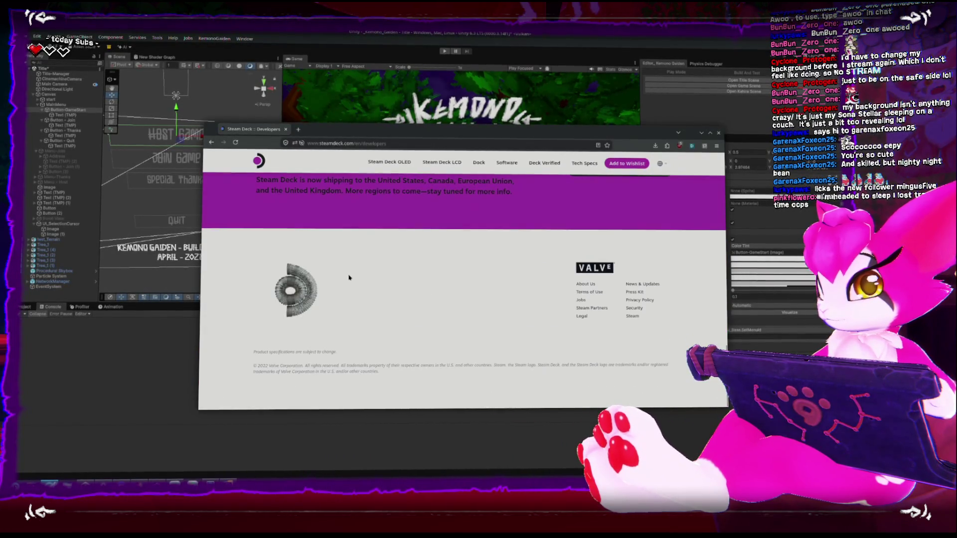
scroll(349, 278, up, 8)
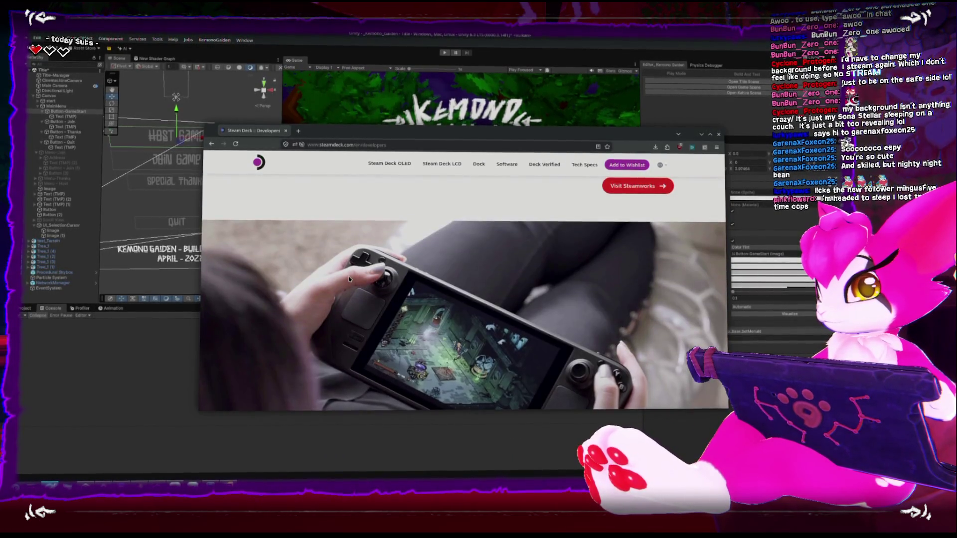
scroll(349, 280, up, 2)
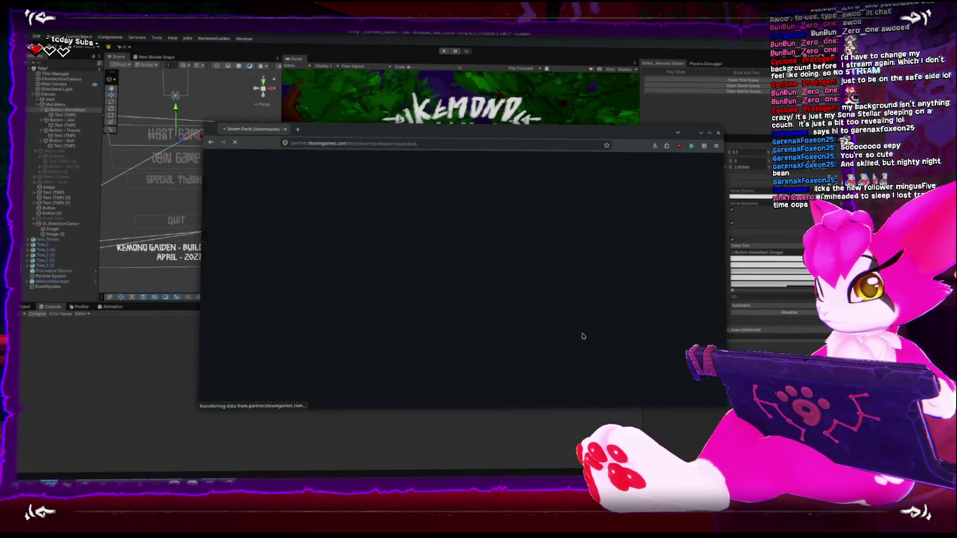
- Open the Steam Deck Developer Kits quick link from the Steam Deck docs page
scroll(592, 302, down, 5)
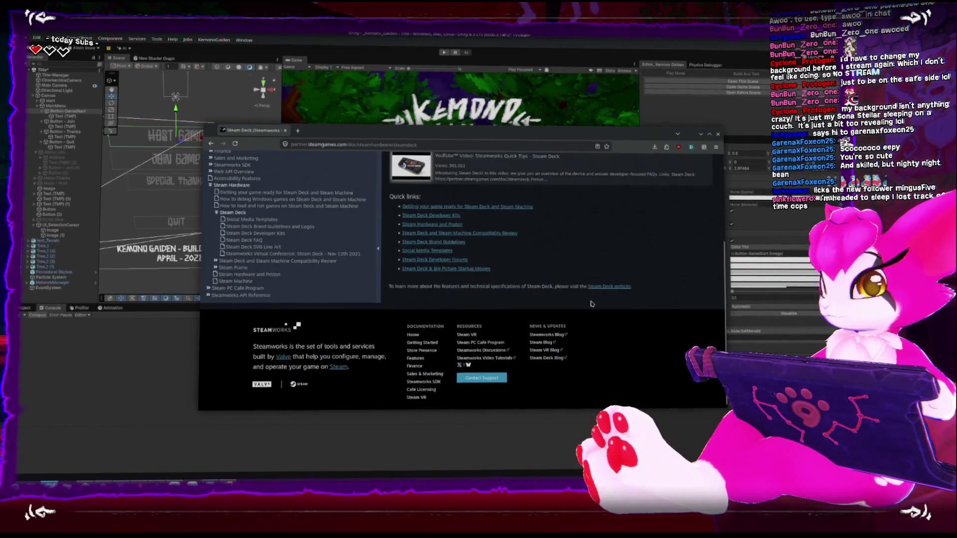
scroll(591, 301, up, 3)
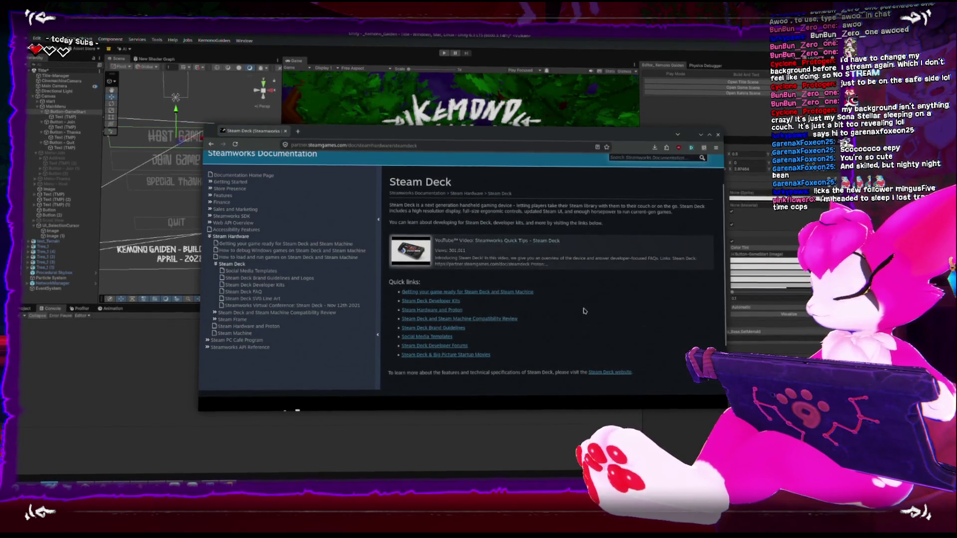
click(456, 301)
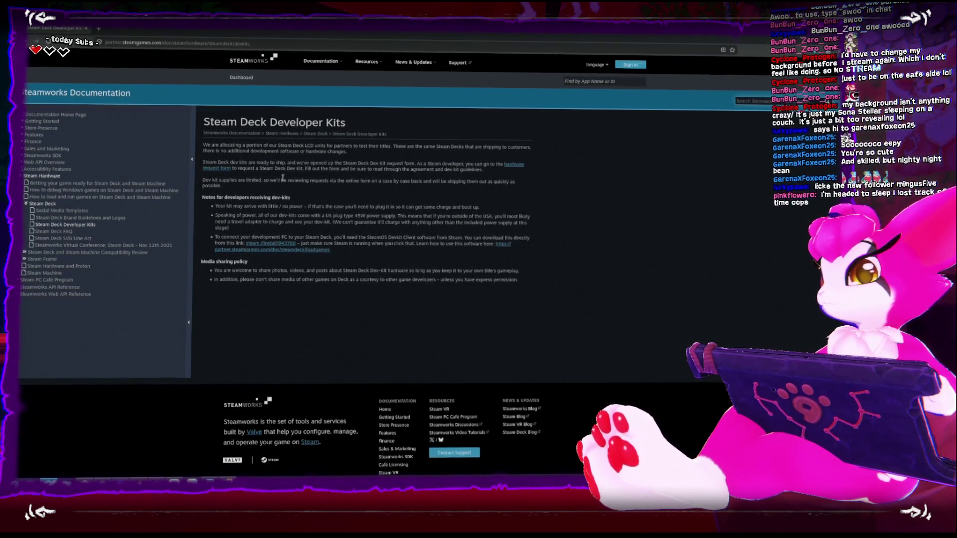
- Go back to the Steam Deck overview and open the 'Getting your game ready for Steam Deck' guide
click(36, 53)
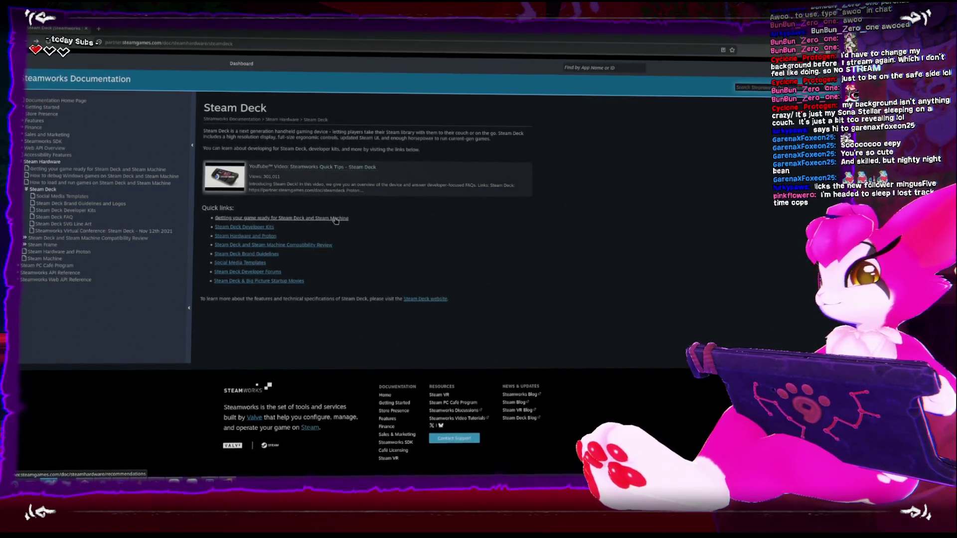
click(335, 219)
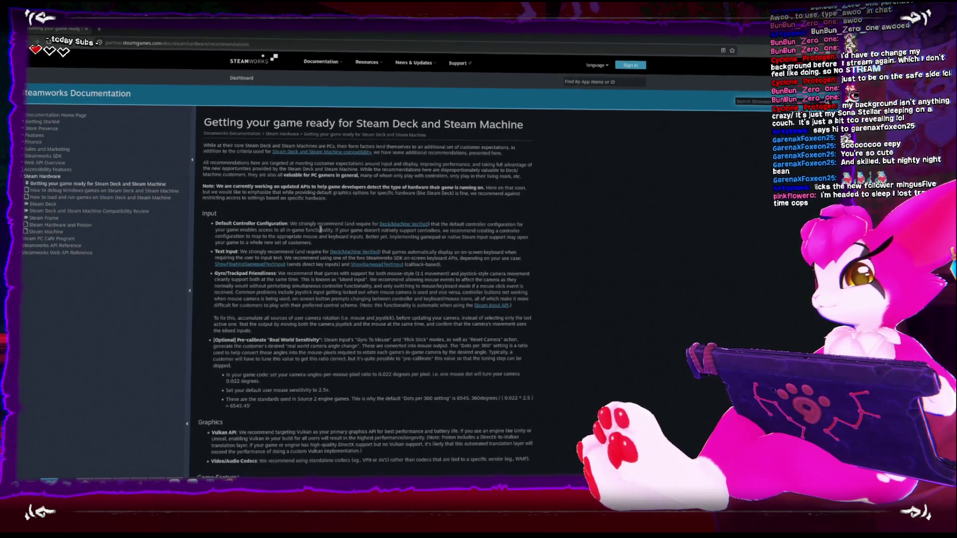
- Skim the game-readiness guide and open its Compatibility Review link in a new tab
scroll(318, 231, down, 5)
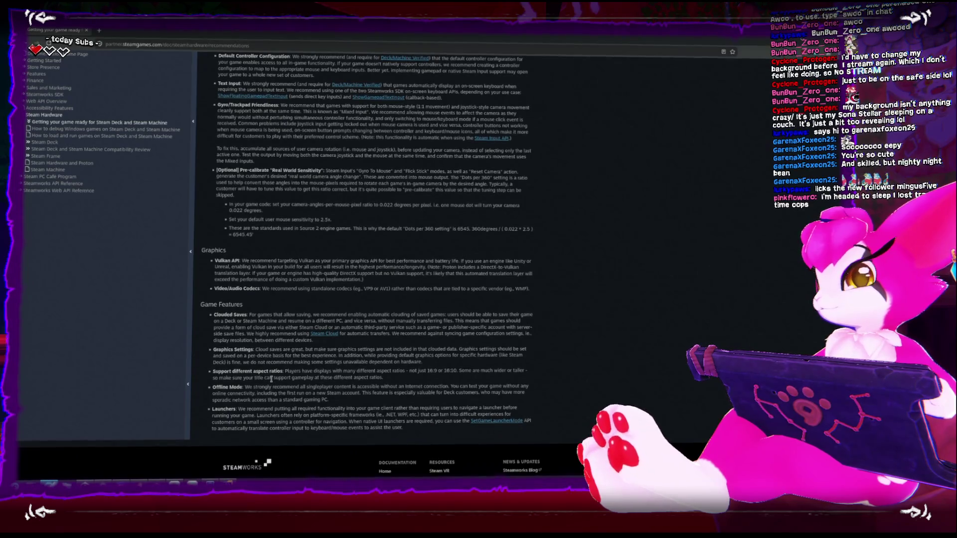
scroll(272, 379, up, 3)
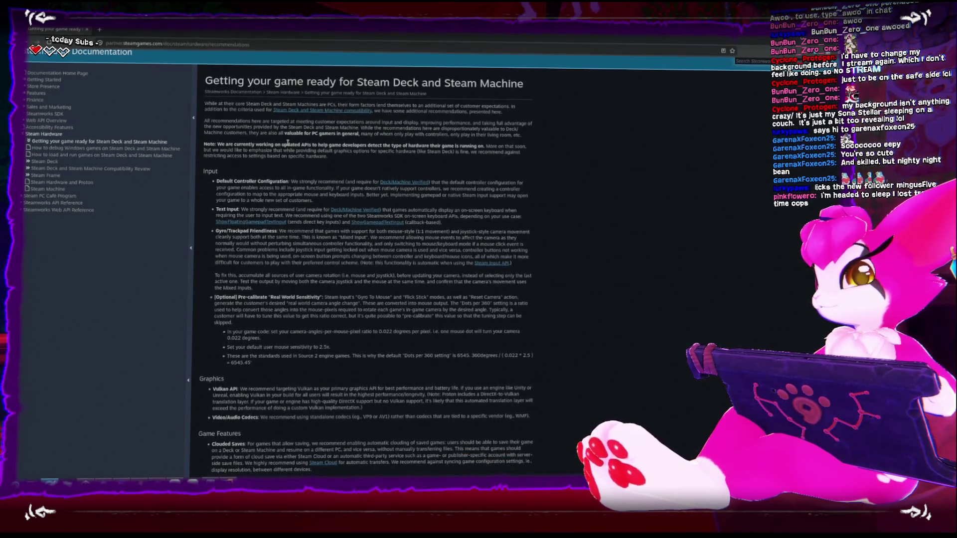
click(293, 113)
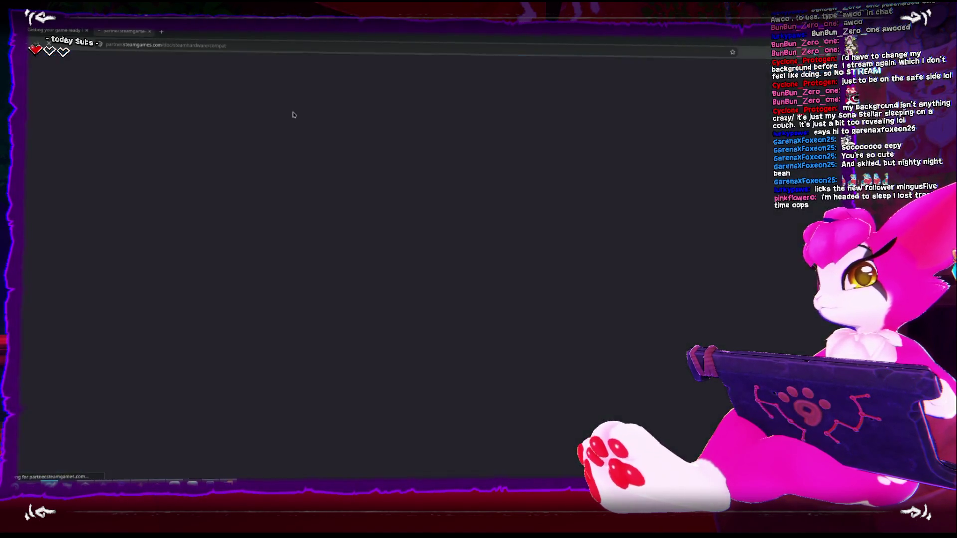
- Scroll through the Compatibility Review page's review process and Compatibility Ratings sections
scroll(326, 227, down, 2)
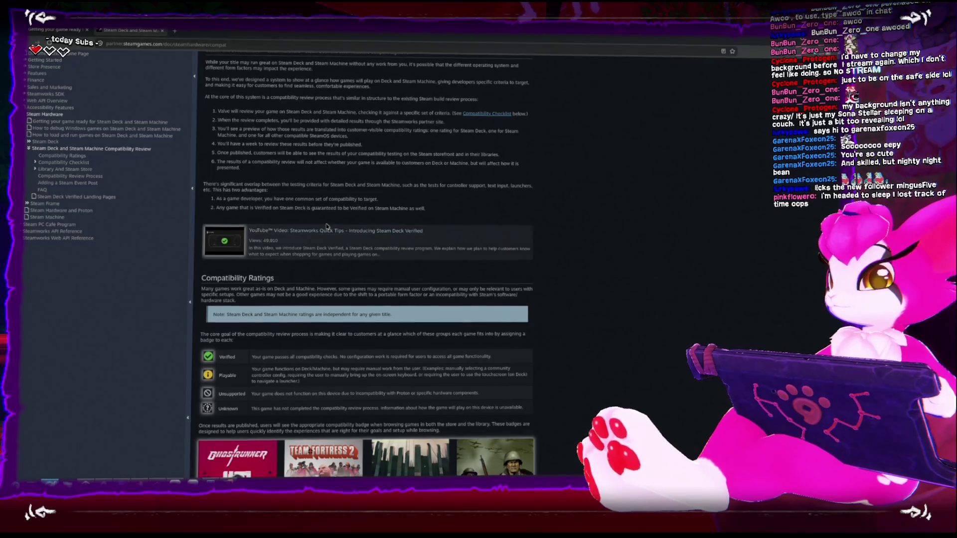
scroll(325, 228, up, 2)
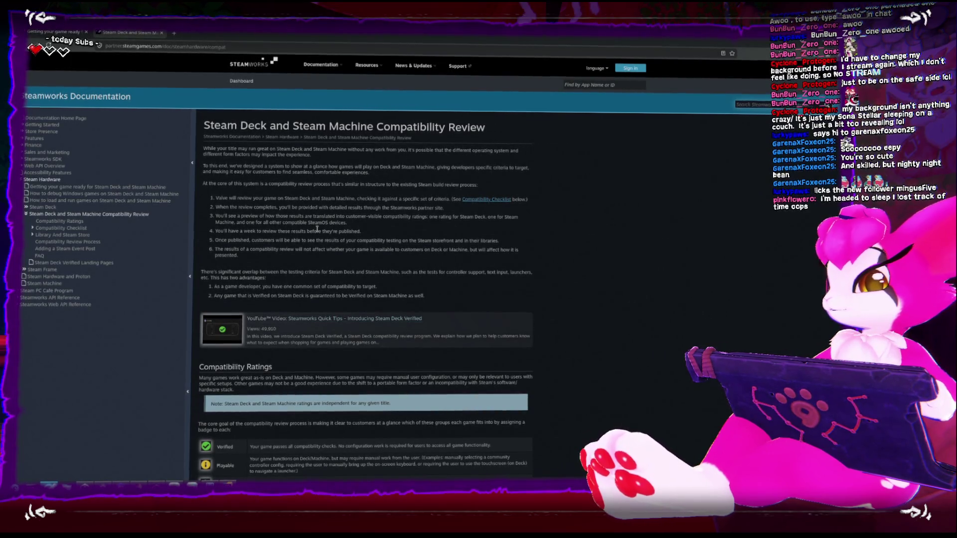
scroll(317, 207, down, 6)
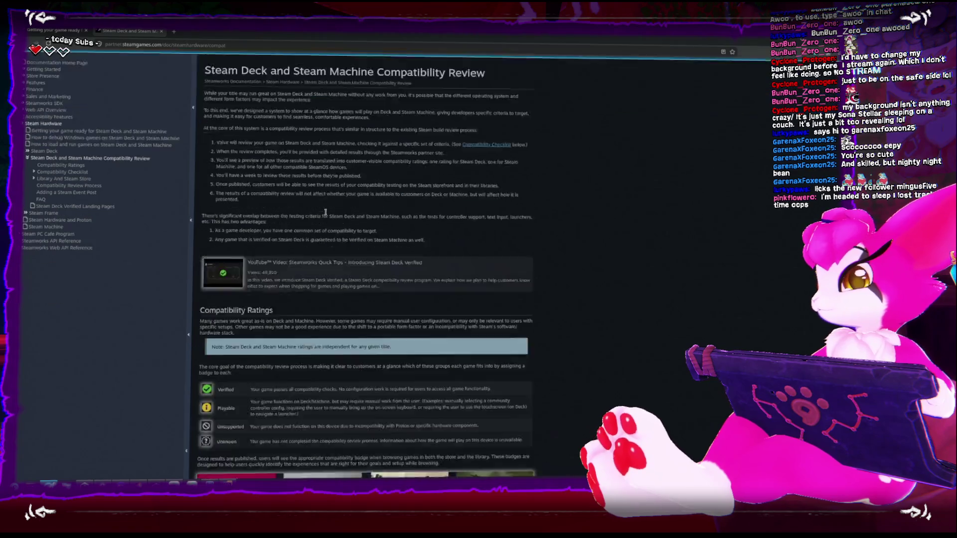
scroll(340, 209, down, 6)
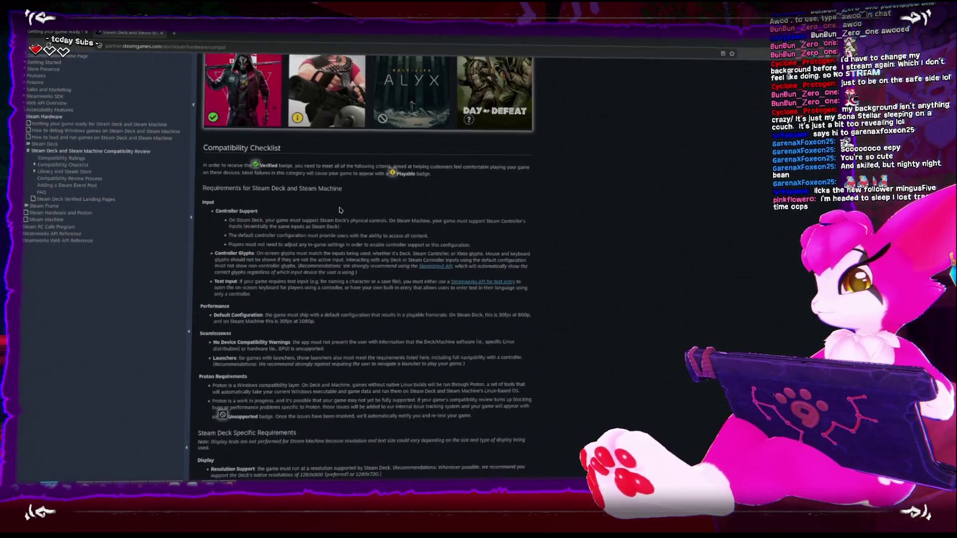
scroll(339, 208, up, 12)
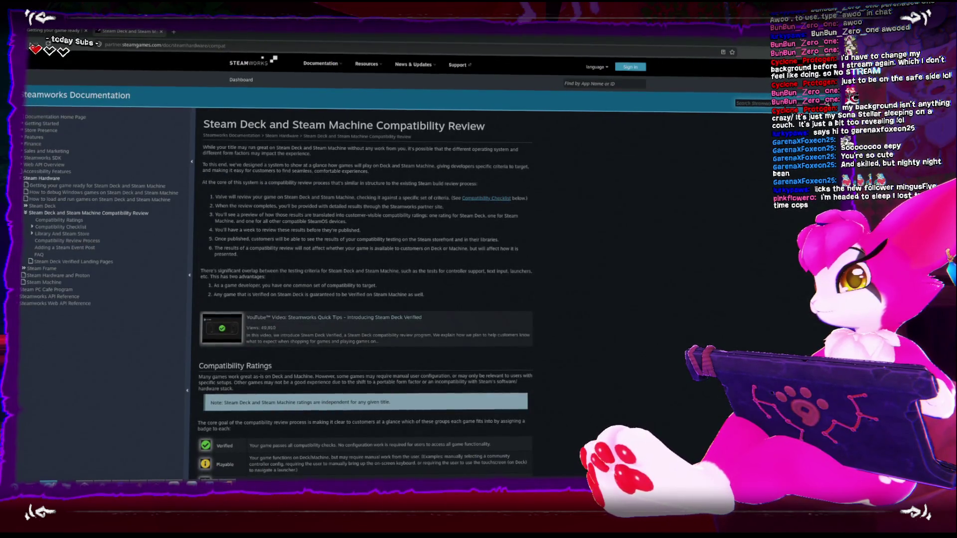
- Return the first tab to the Steam Deck overview, after briefly viewing the Steamworks SDK page
click(38, 31)
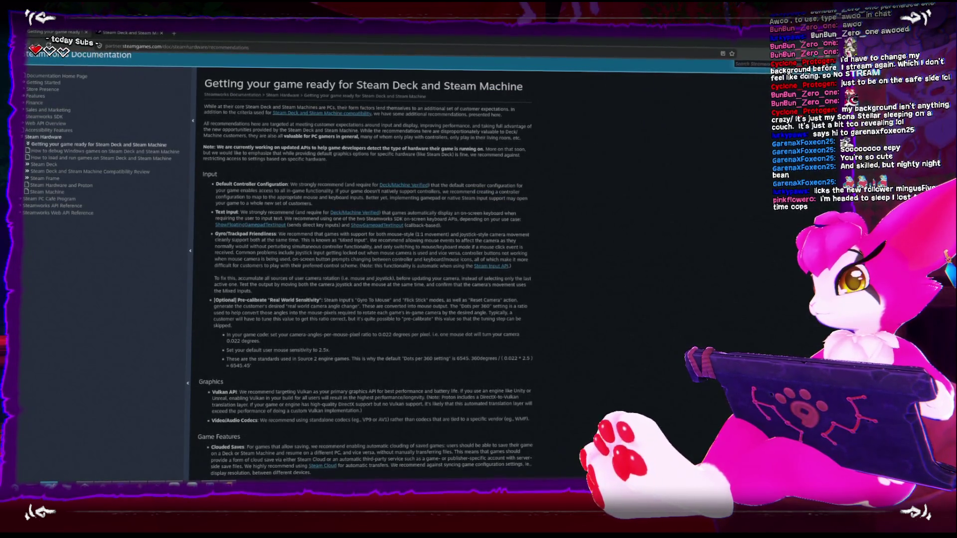
click(44, 164)
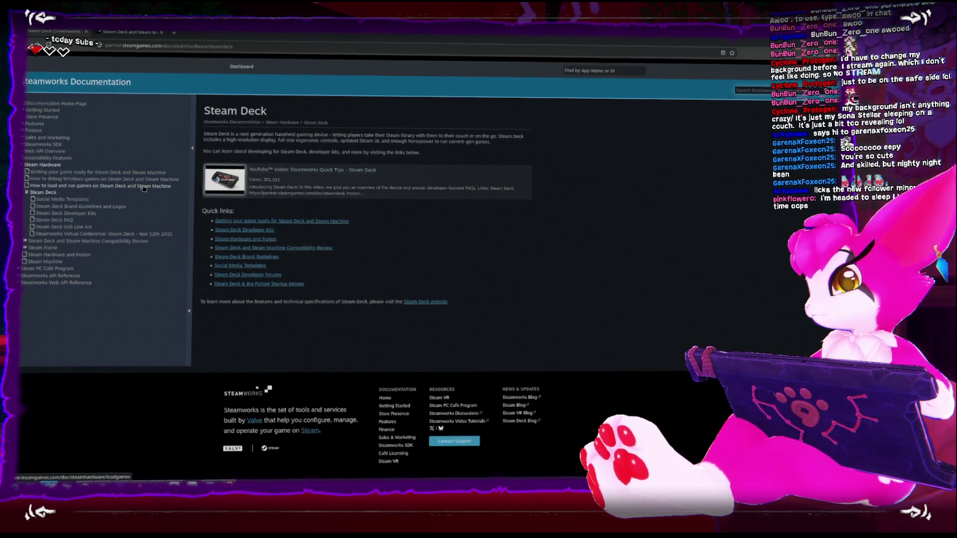
click(50, 145)
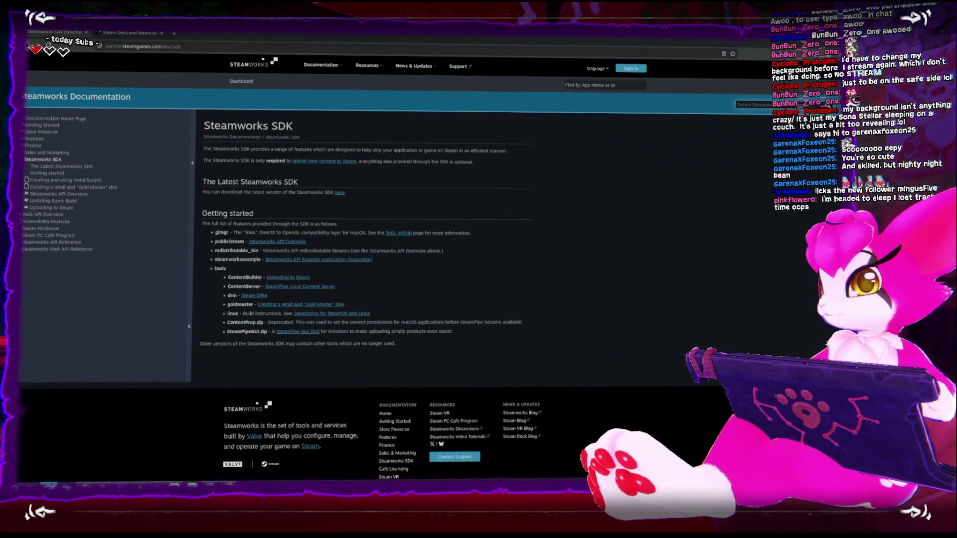
click(31, 46)
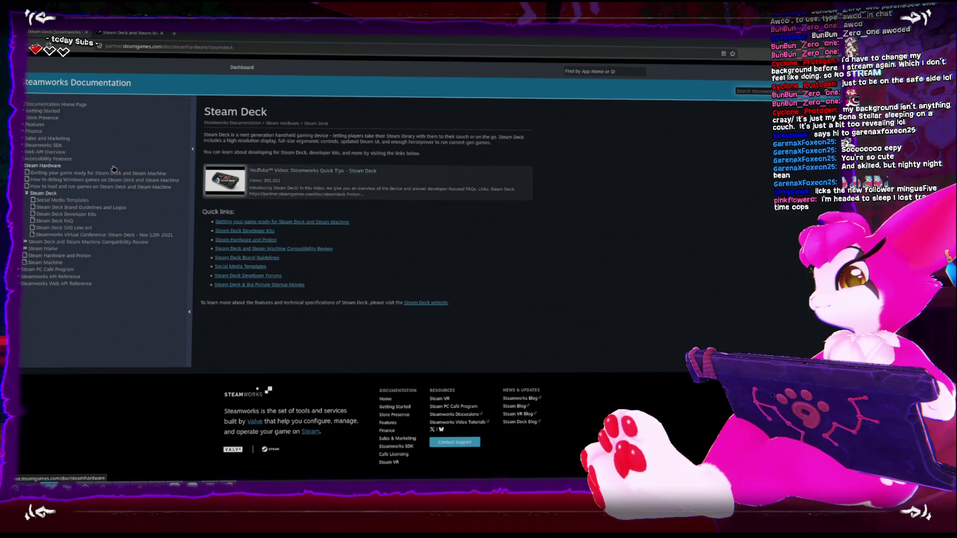
- Go back to DuckDuckGo and search 'steamdeck open keyboard unity inputfield' again
click(31, 45)
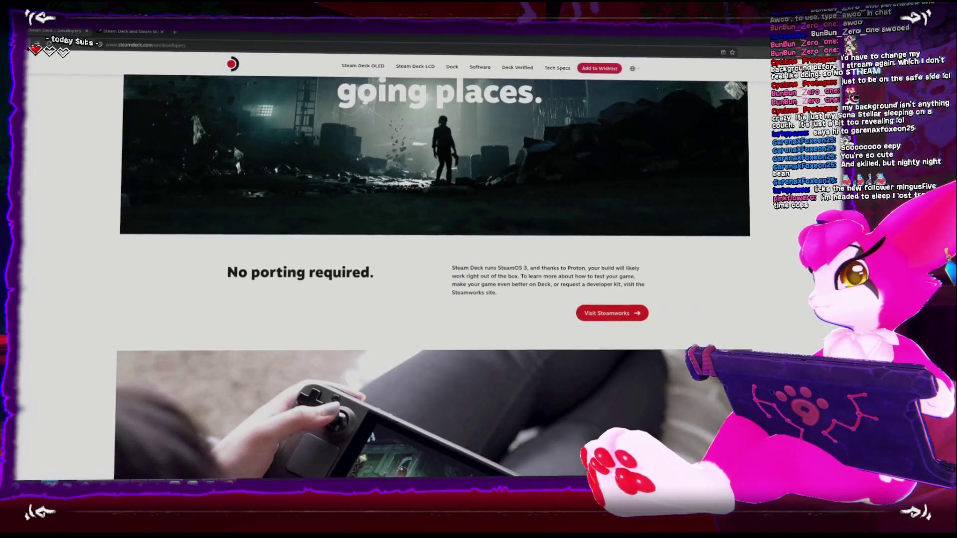
key(alt+Left)
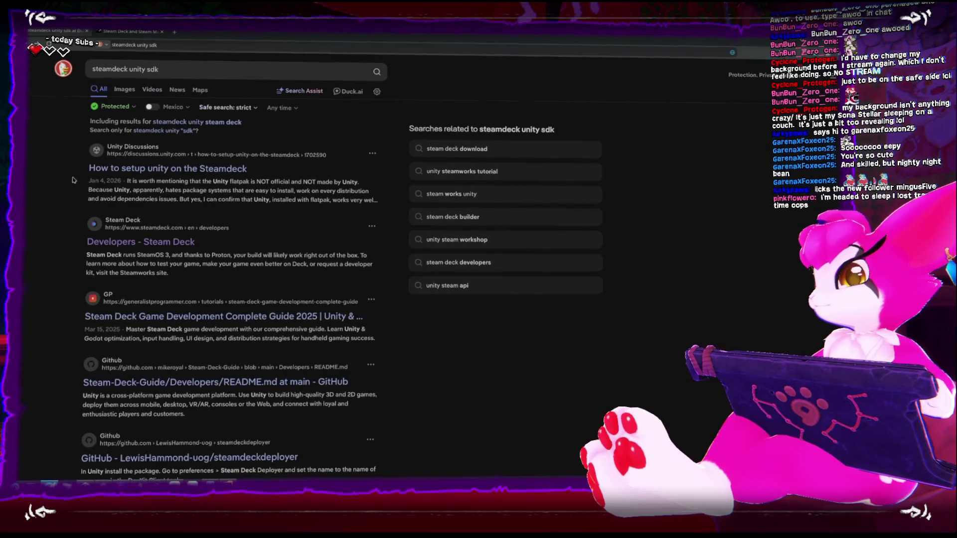
scroll(82, 183, down, 5)
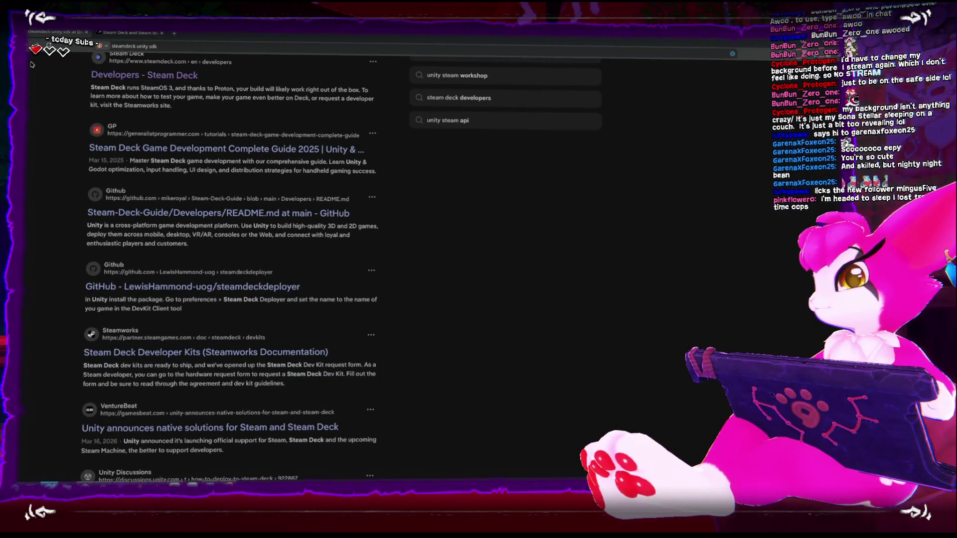
text(steamdeck open keyboard unity inputfield)
key(Return)
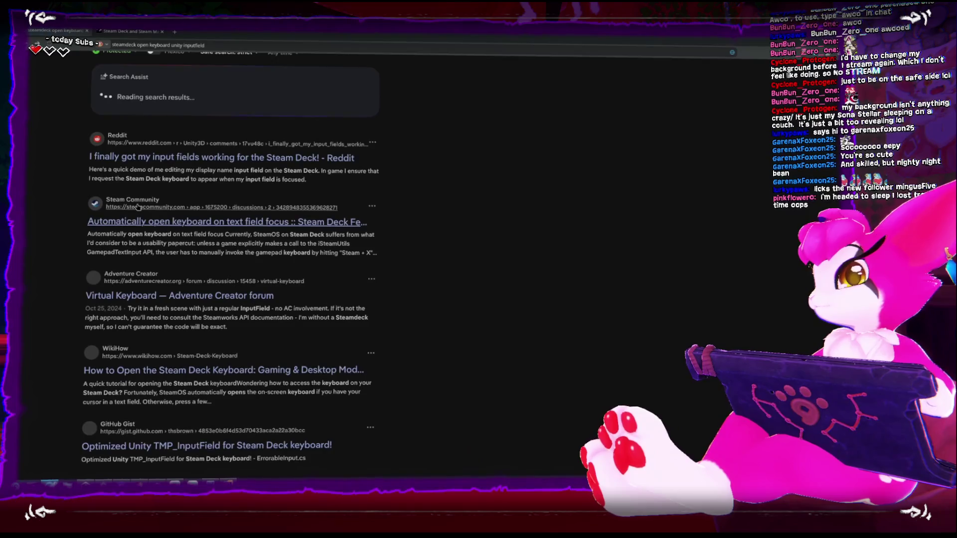
scroll(87, 209, down, 3)
scroll(199, 106, up, 3)
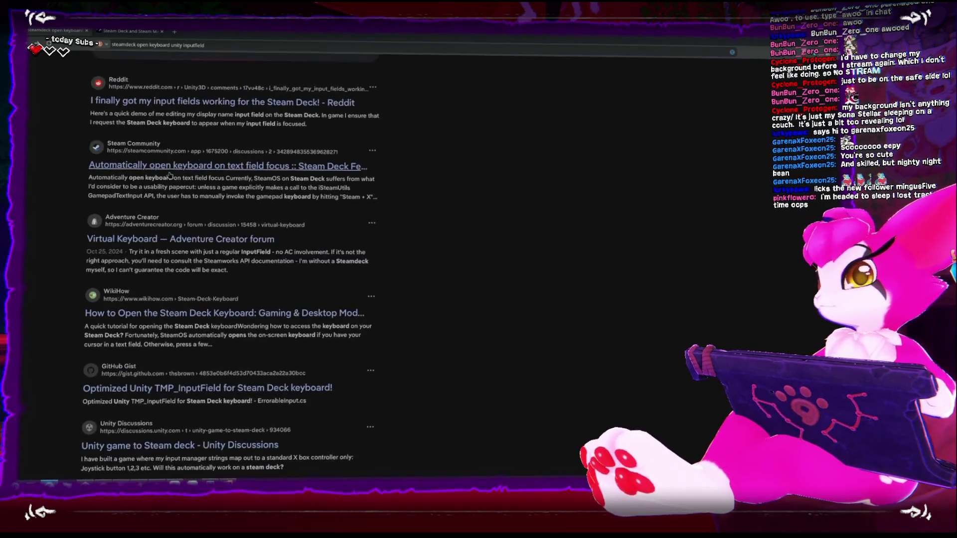
- Open the Reddit Steam Deck input-field thread and zoom into the comment's SteamUtils floating-keyboard code screenshot
click(190, 161)
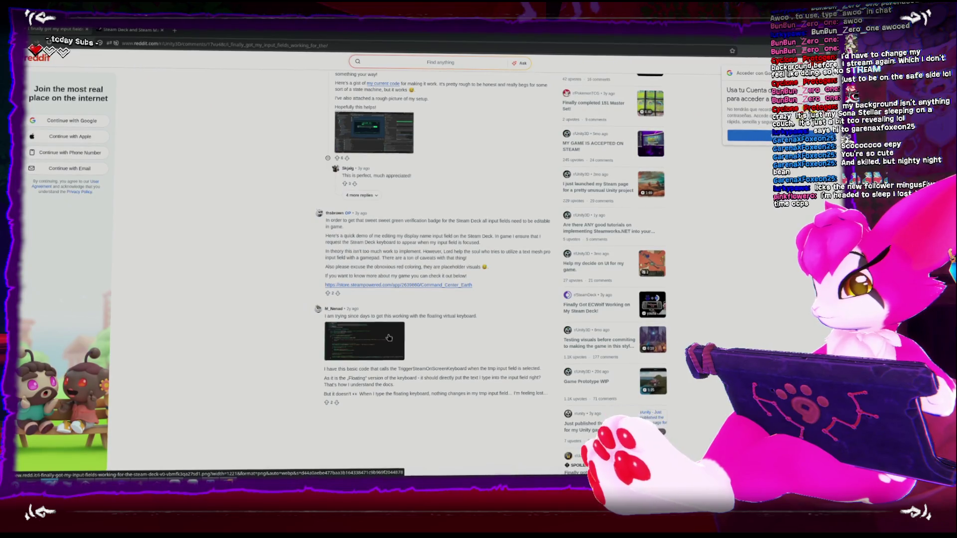
click(389, 339)
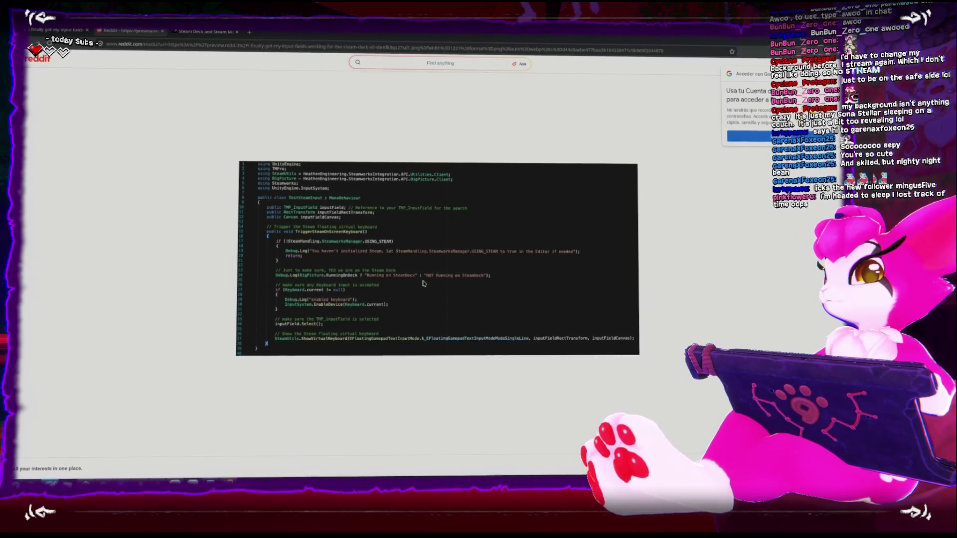
key(ctrl+plus)
key(ctrl+plus)
key(ctrl+plus)
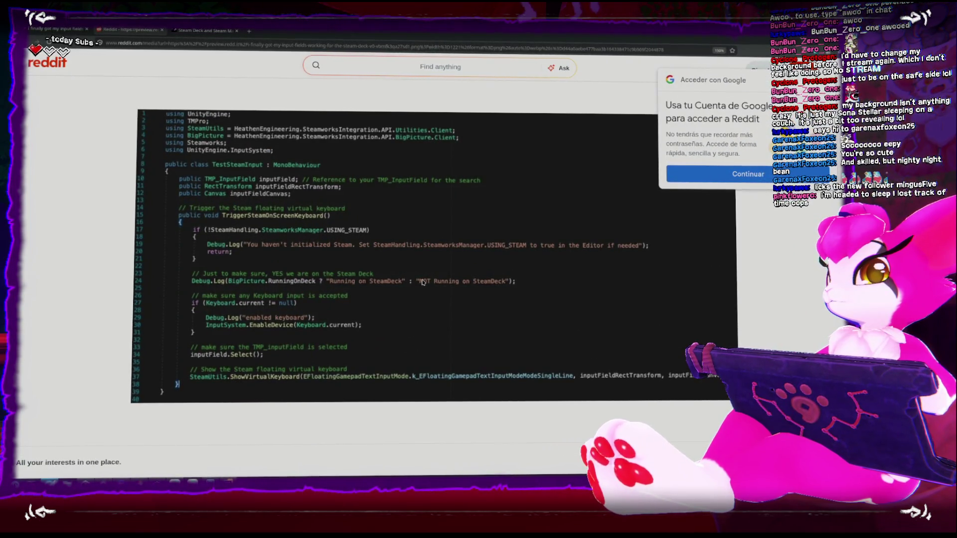